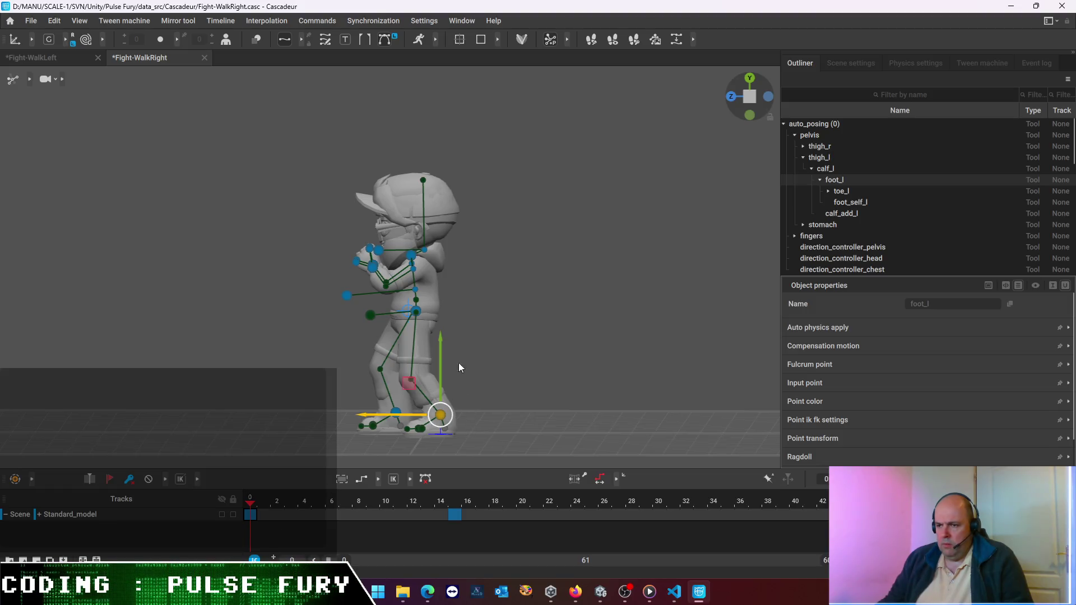
At frame 15, box-select the upper body and raise it slightly
{"action": "left_click", "coordinate": [526, 268]}
{"action": "left_click_drag", "start_coordinate": [304, 204], "coordinate": [504, 332]}
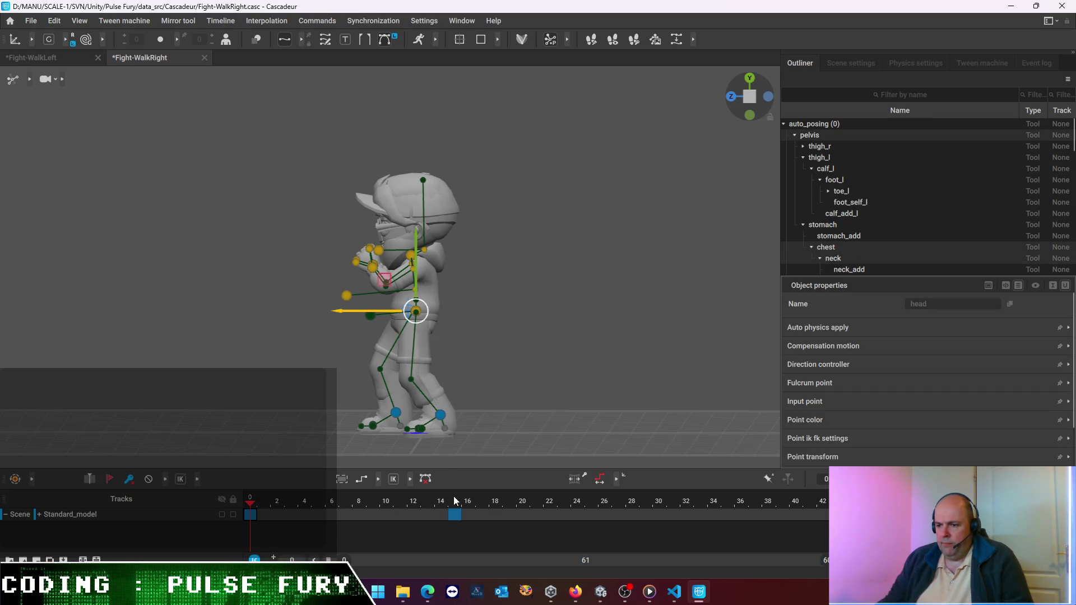
{"action": "left_click", "coordinate": [454, 514]}
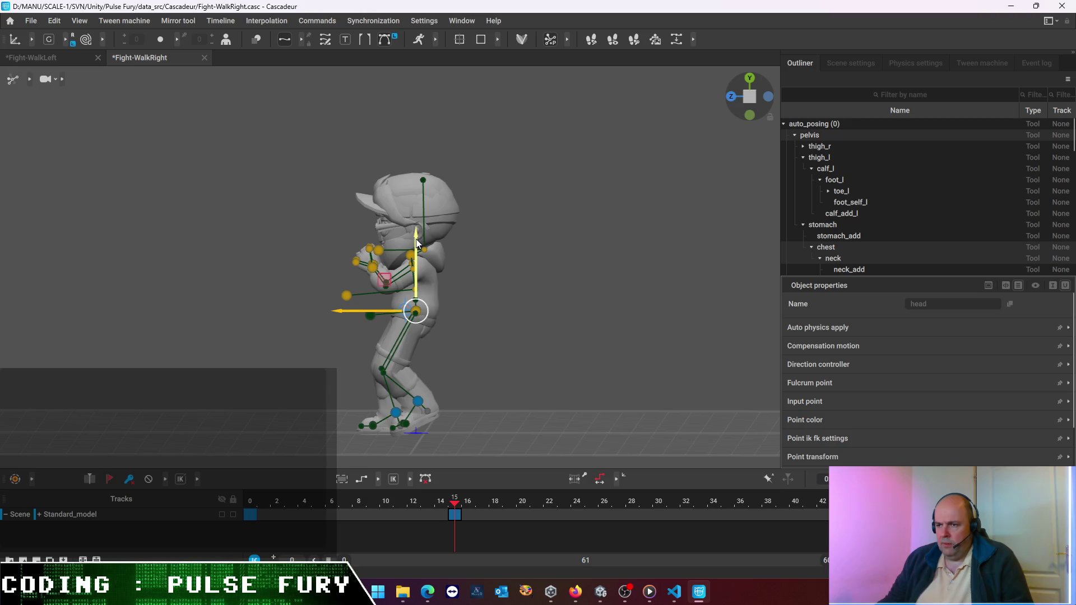
{"action": "left_click_drag", "start_coordinate": [416, 241], "coordinate": [418, 237]}
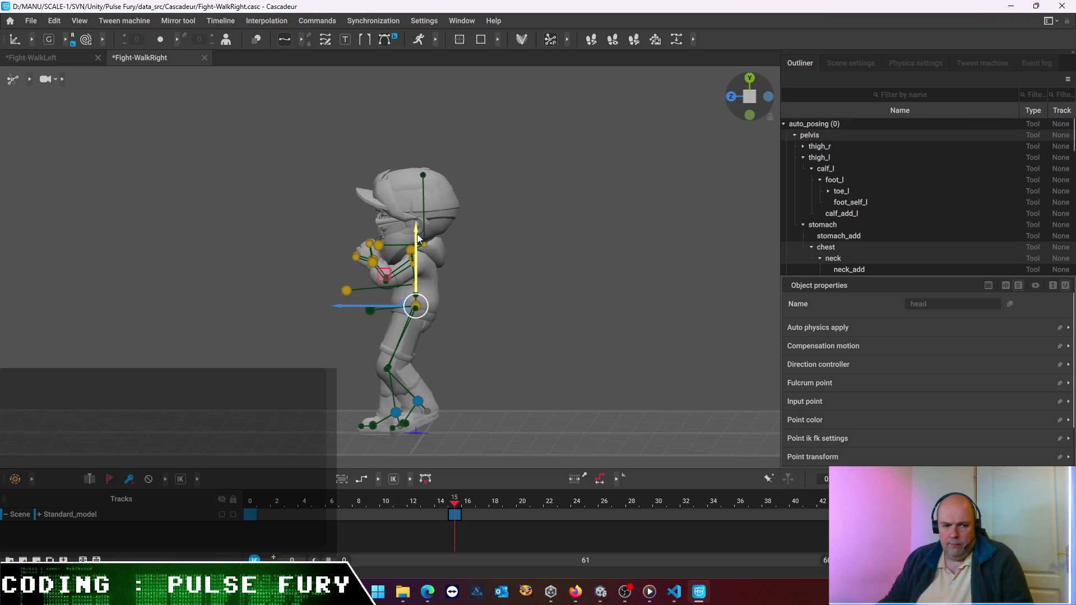
Check the feet from several angles, including side and front orthographic views
{"action": "left_click", "coordinate": [417, 402]}
{"action": "left_click", "coordinate": [395, 414]}
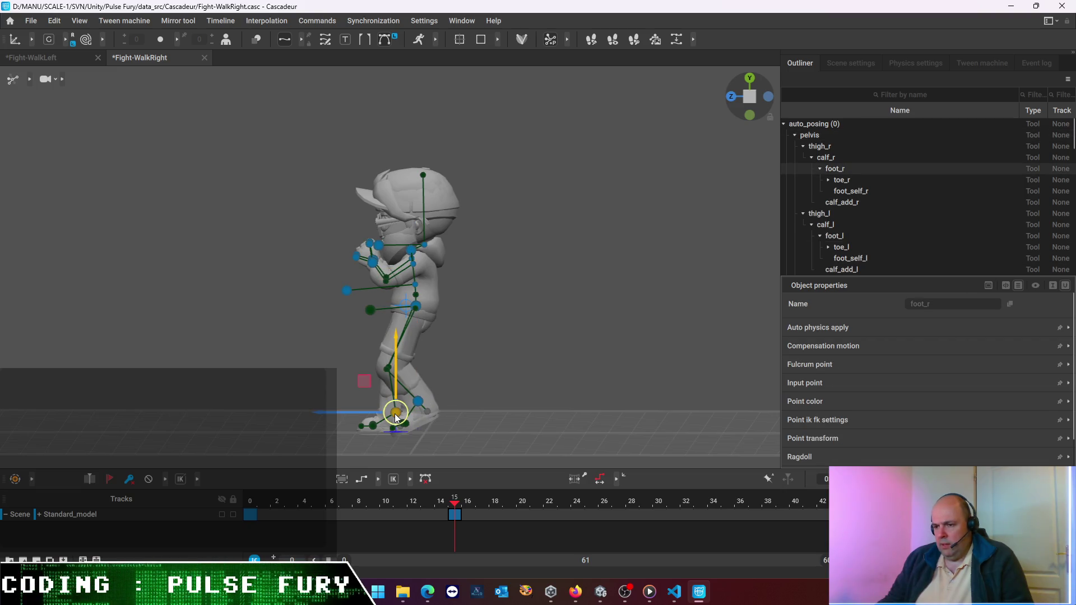
{"action": "right_click_drag", "start_coordinate": [472, 366], "coordinate": [658, 372]}
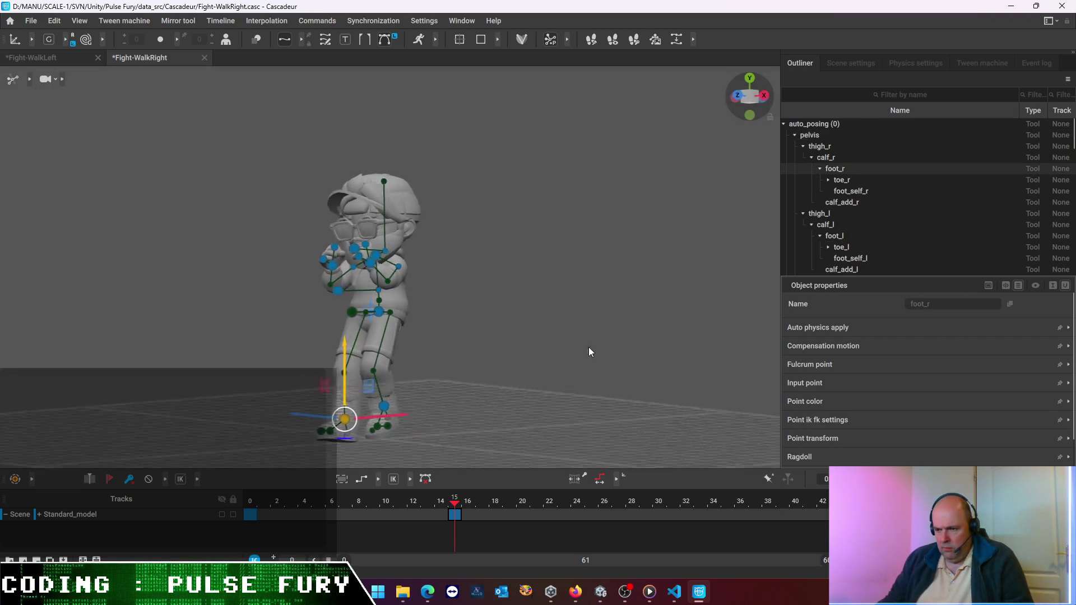
{"action": "left_click", "coordinate": [450, 374]}
{"action": "left_click", "coordinate": [360, 401]}
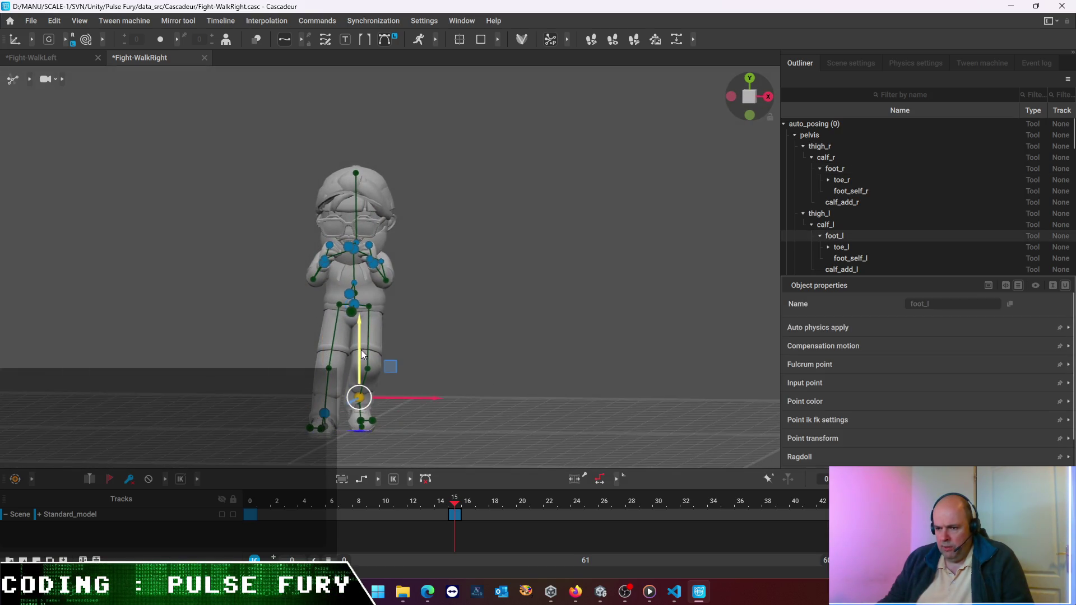
{"action": "right_click_drag", "start_coordinate": [362, 349], "coordinate": [482, 309]}
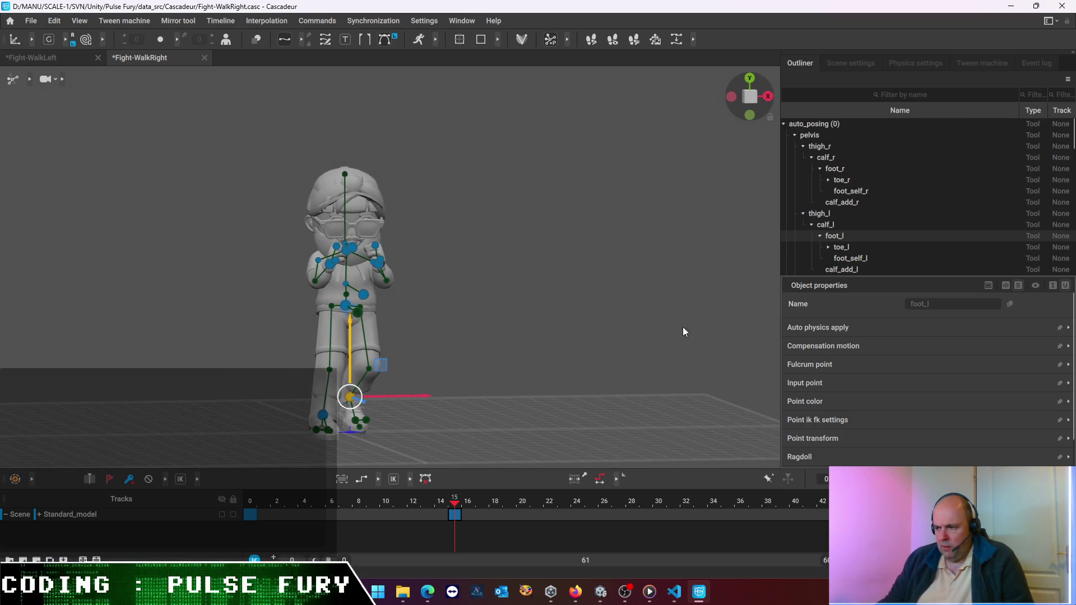
{"action": "left_click", "coordinate": [732, 95]}
{"action": "left_click", "coordinate": [768, 97]}
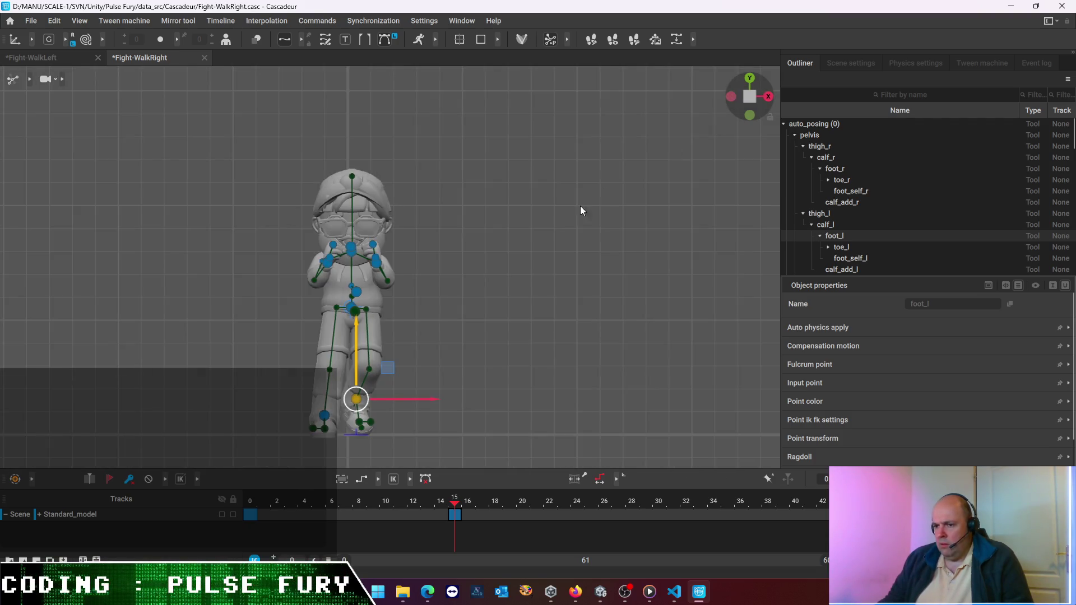
Box-select the pelvis and shift the body sideways along X
{"action": "left_click", "coordinate": [439, 279]}
{"action": "left_click_drag", "start_coordinate": [440, 328], "coordinate": [419, 307]}
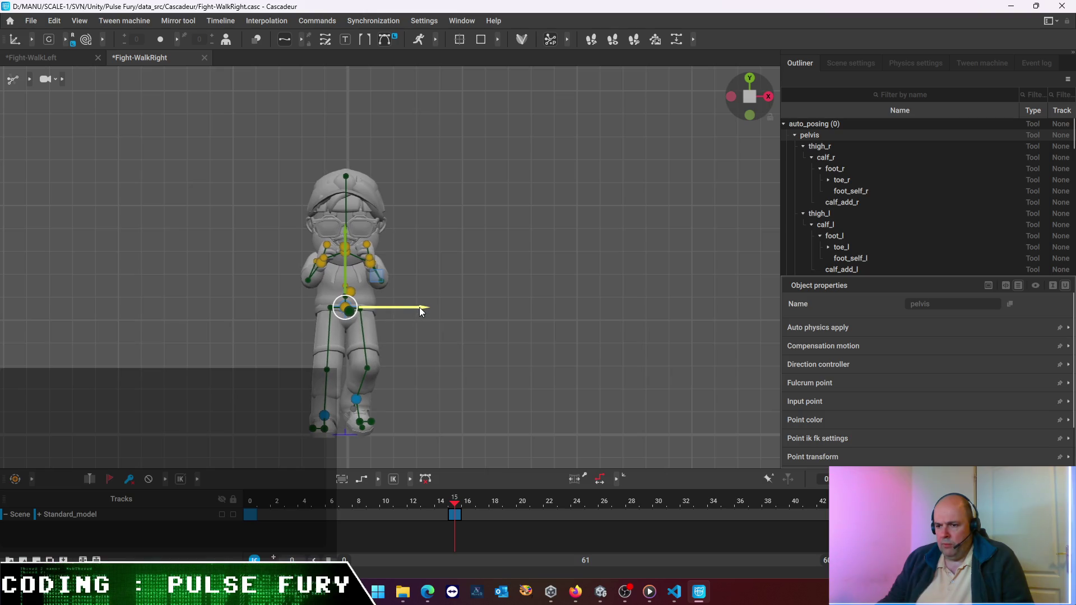
Preview the stance at frames 12, 4 and 16, then move to frame 30
{"action": "left_click_drag", "start_coordinate": [447, 509], "coordinate": [399, 503]}
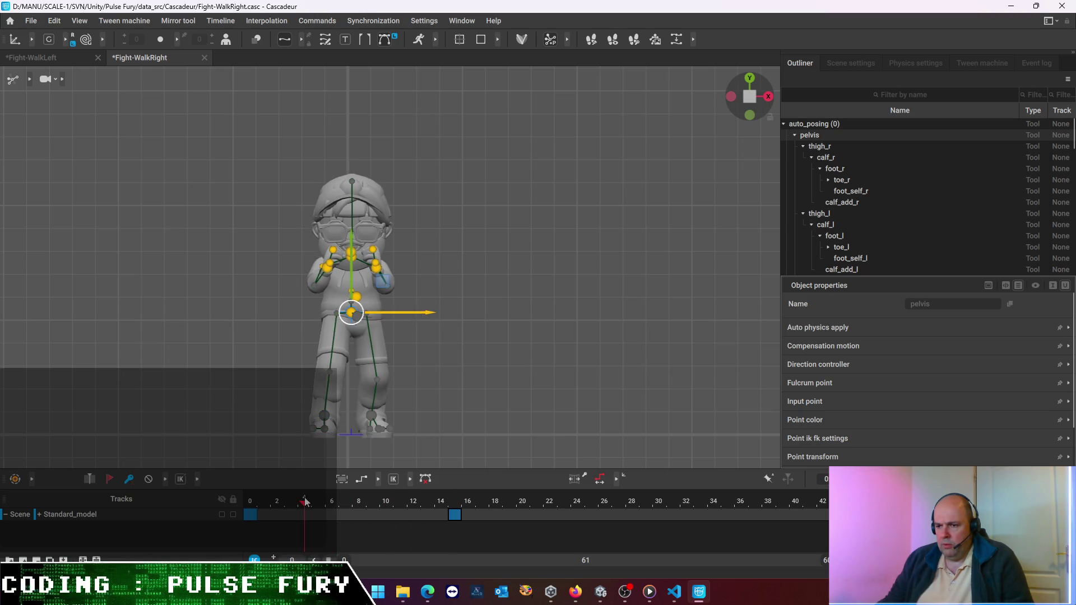
{"action": "left_click", "coordinate": [460, 499]}
{"action": "left_click", "coordinate": [304, 501]}
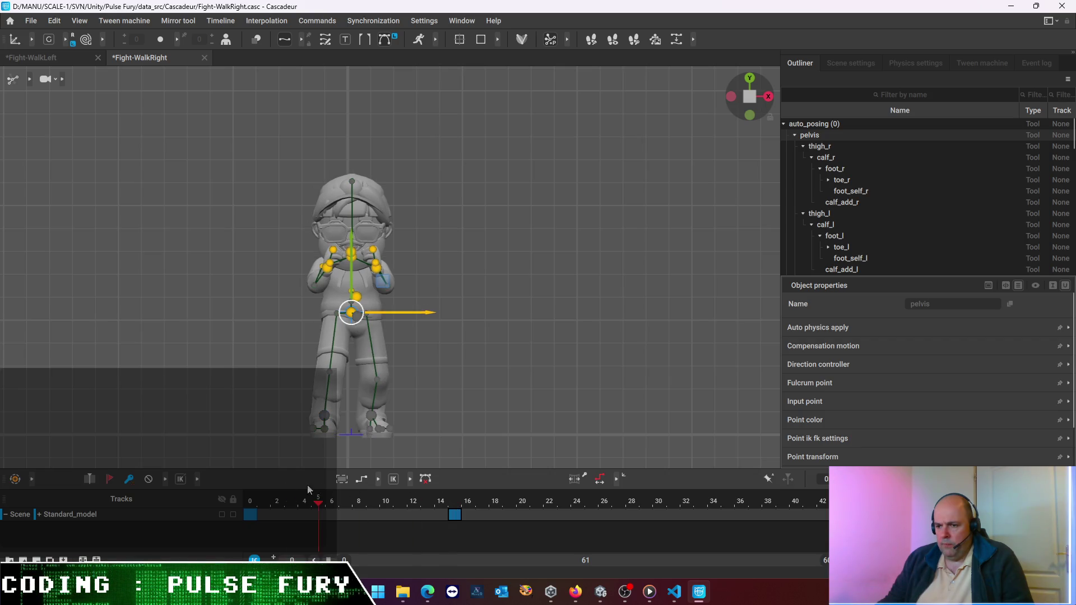
{"action": "left_click", "coordinate": [464, 499]}
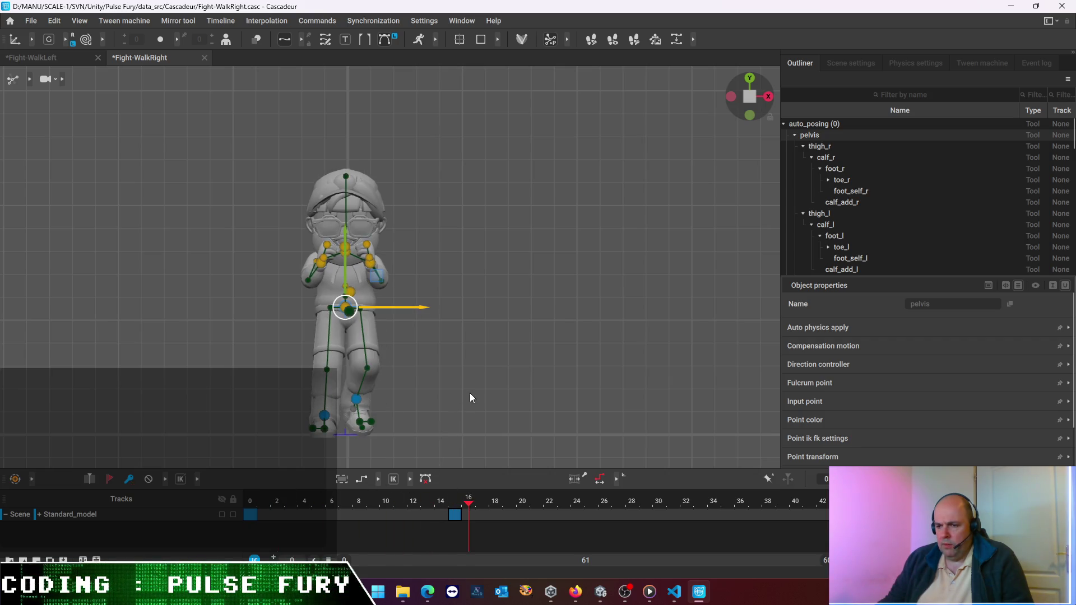
{"action": "mouse_move", "coordinate": [477, 393]}
{"action": "right_mouse_down"}
{"action": "mouse_move", "coordinate": [451, 413]}
{"action": "mouse_move", "coordinate": [227, 402]}
{"action": "mouse_move", "coordinate": [386, 414]}
{"action": "right_mouse_up"}
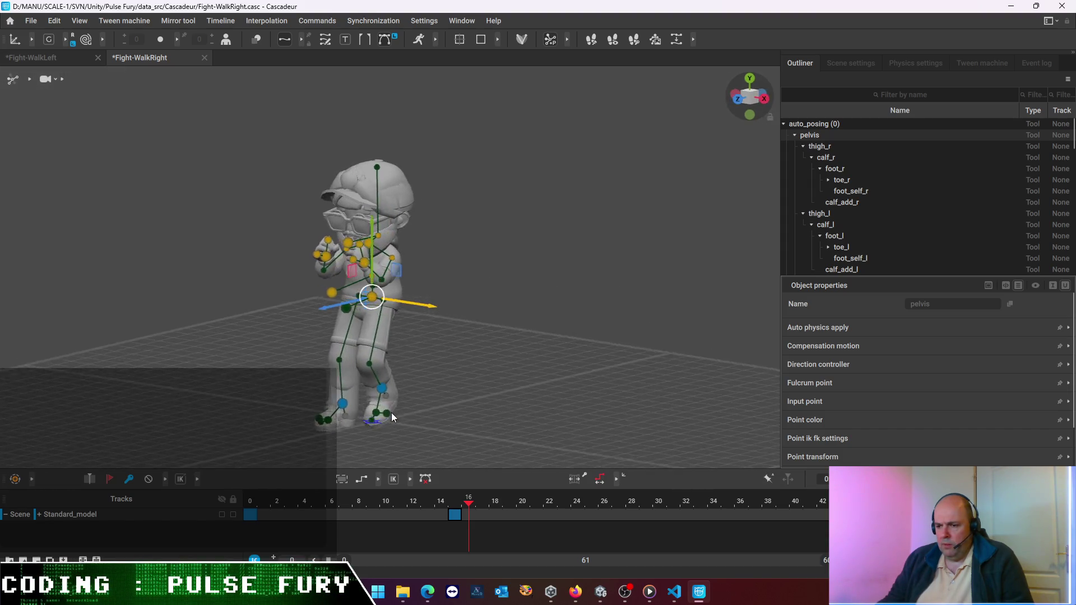
{"action": "left_click", "coordinate": [658, 504]}
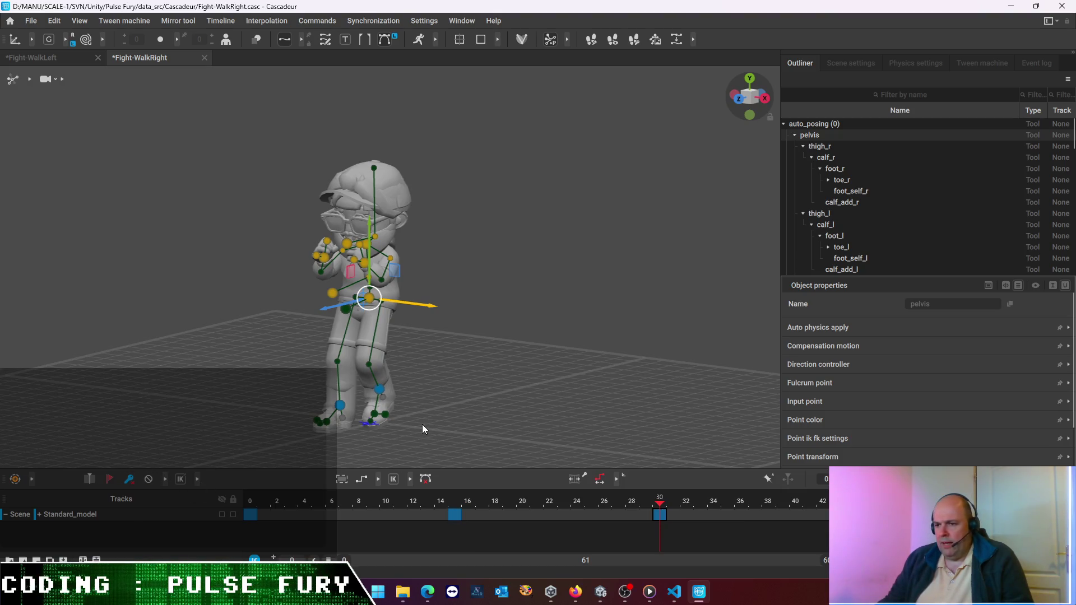
At frame 30, move the left foot sideways and lower it
{"action": "left_click", "coordinate": [431, 387]}
{"action": "left_click", "coordinate": [380, 391]}
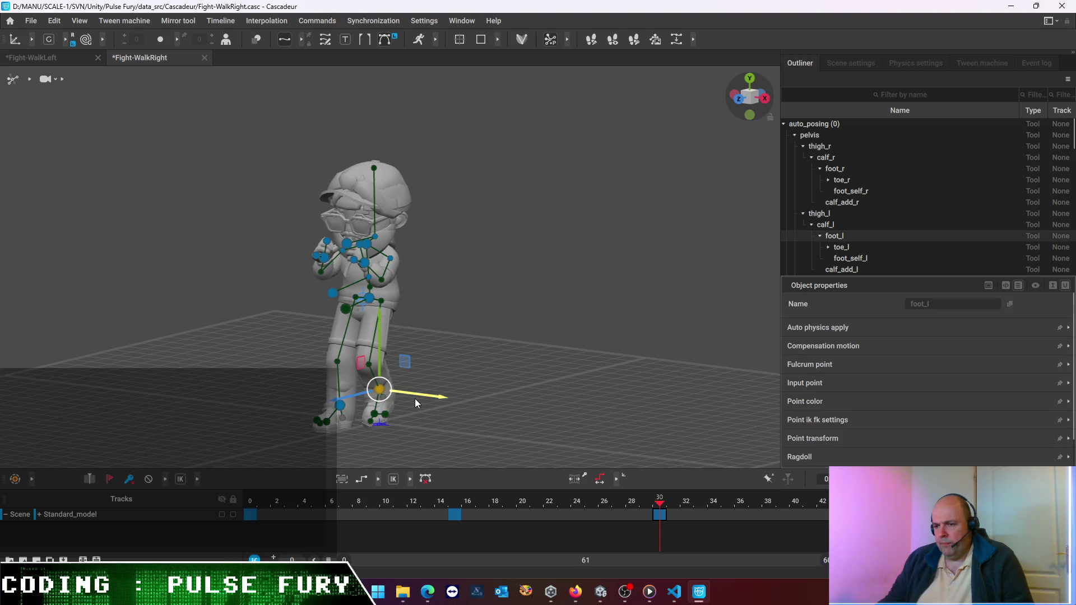
{"action": "left_click_drag", "start_coordinate": [435, 402], "coordinate": [418, 394]}
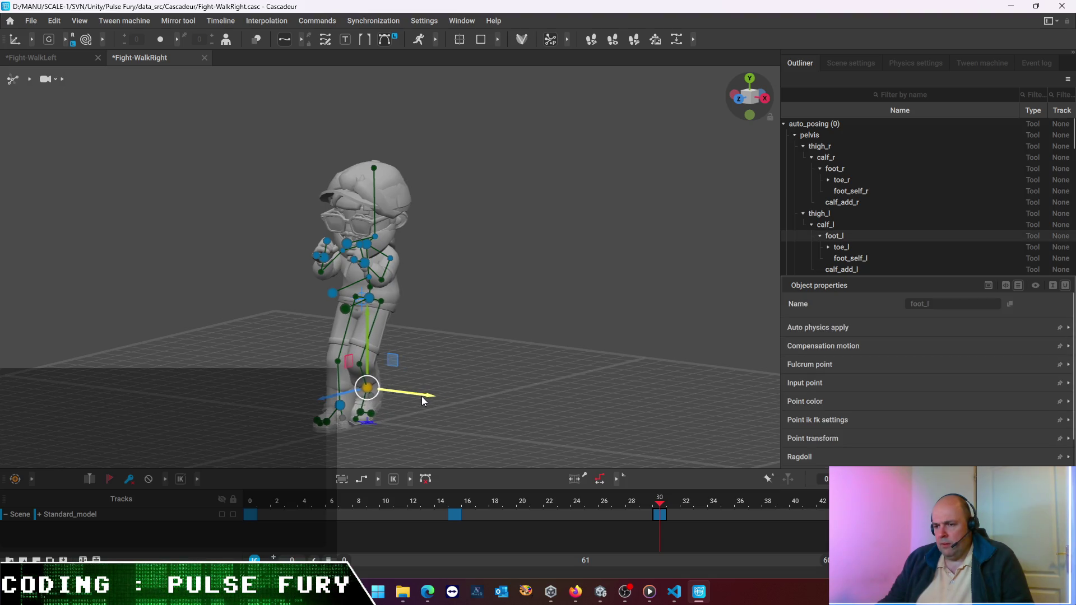
{"action": "left_click_drag", "start_coordinate": [367, 322], "coordinate": [374, 341]}
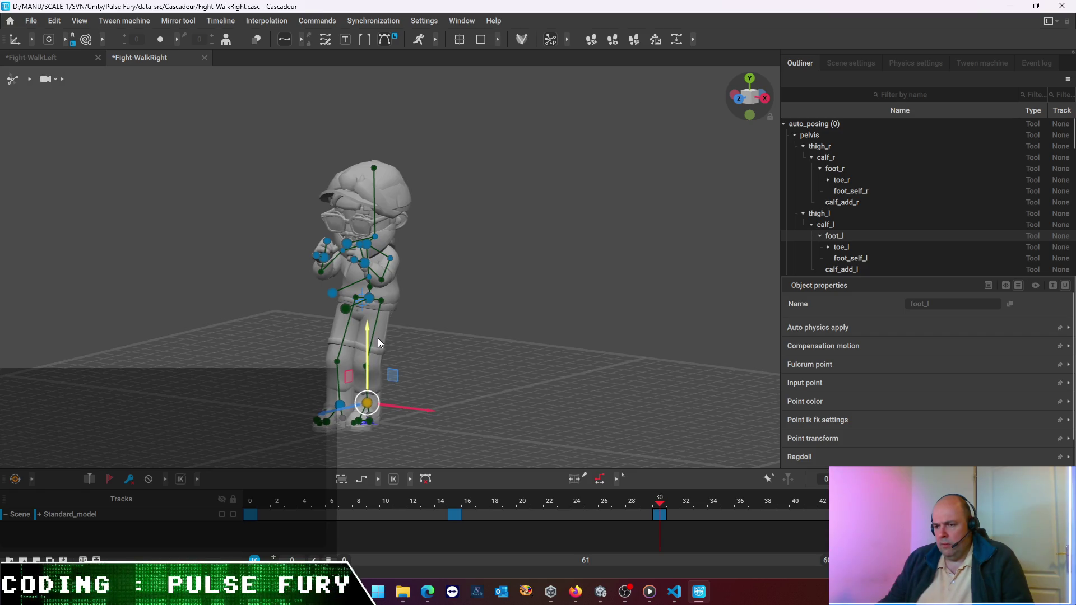
{"action": "mouse_move", "coordinate": [377, 347]}
{"action": "middle_mouse_down"}
{"action": "mouse_move", "coordinate": [565, 361]}
{"action": "mouse_move", "coordinate": [424, 373]}
{"action": "middle_mouse_up"}
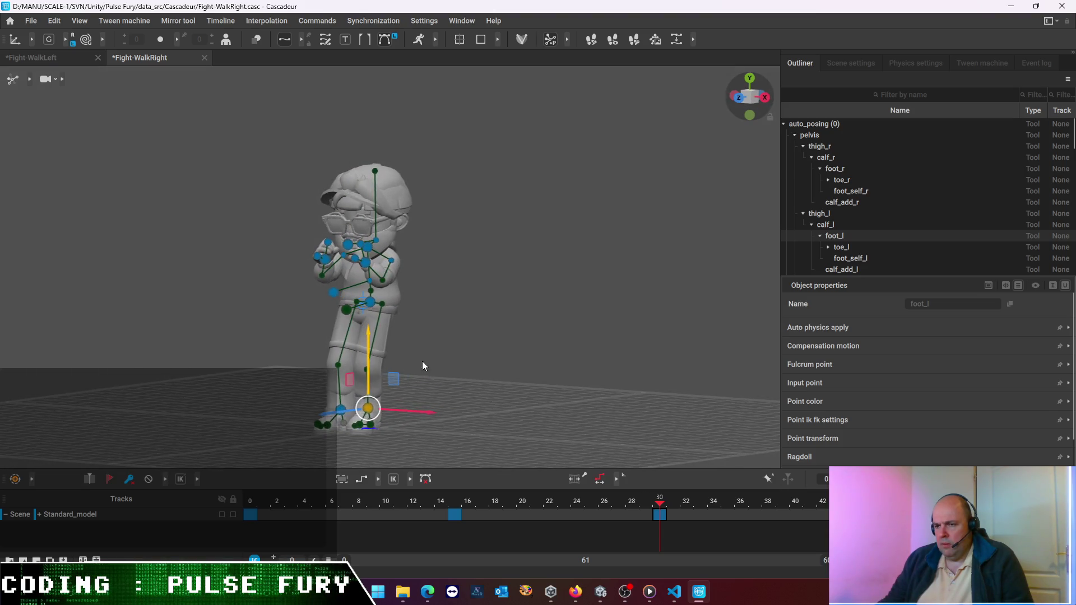
Box-select the upper body and lower it slightly
{"action": "left_click", "coordinate": [502, 325]}
{"action": "left_click_drag", "start_coordinate": [458, 311], "coordinate": [459, 310]}
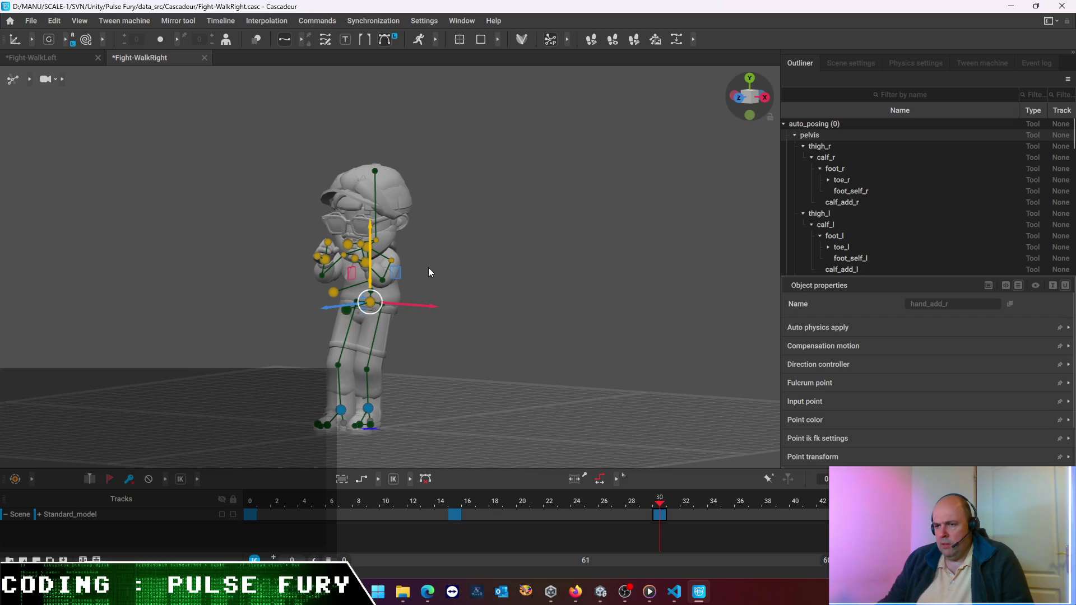
{"action": "left_click_drag", "start_coordinate": [370, 228], "coordinate": [370, 232]}
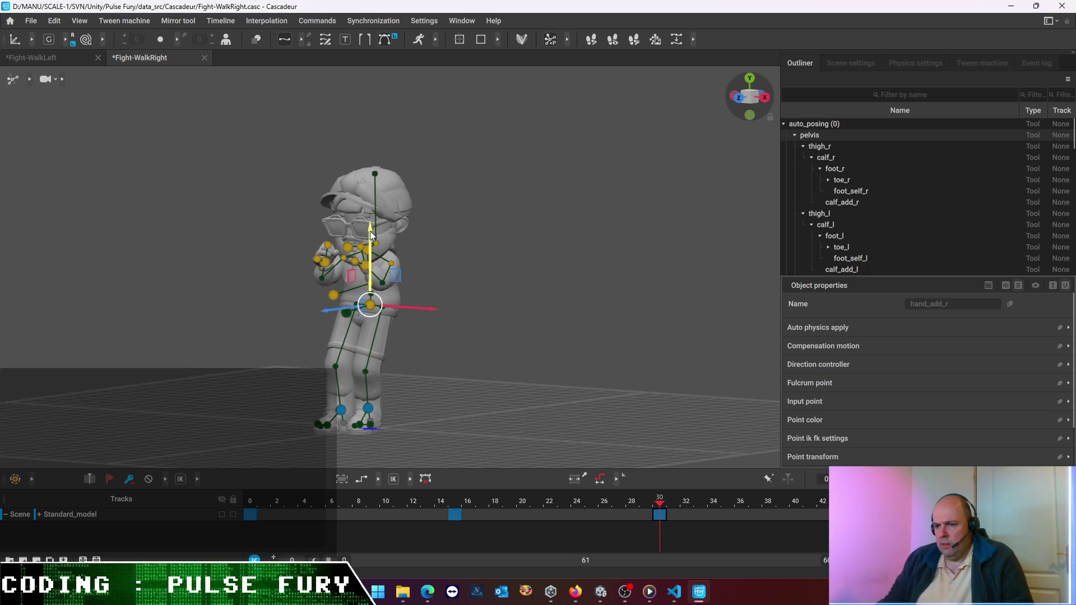
{"action": "right_click_drag", "start_coordinate": [370, 231], "coordinate": [492, 350]}
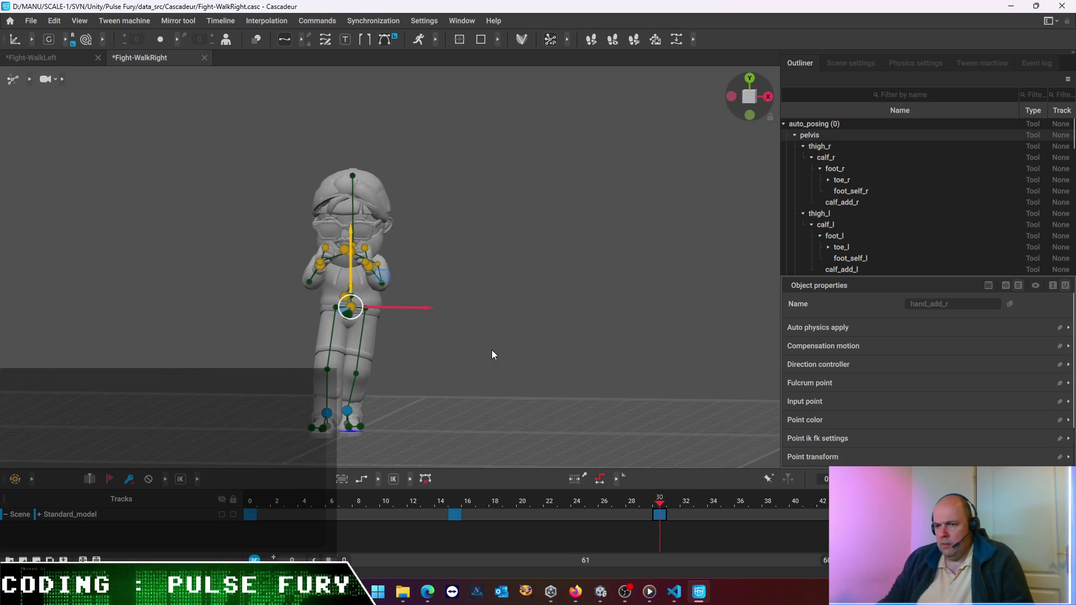
Scrub through frames 0 and 12, then play the animation from frame 30
{"action": "left_click", "coordinate": [732, 96]}
{"action": "left_click", "coordinate": [773, 98]}
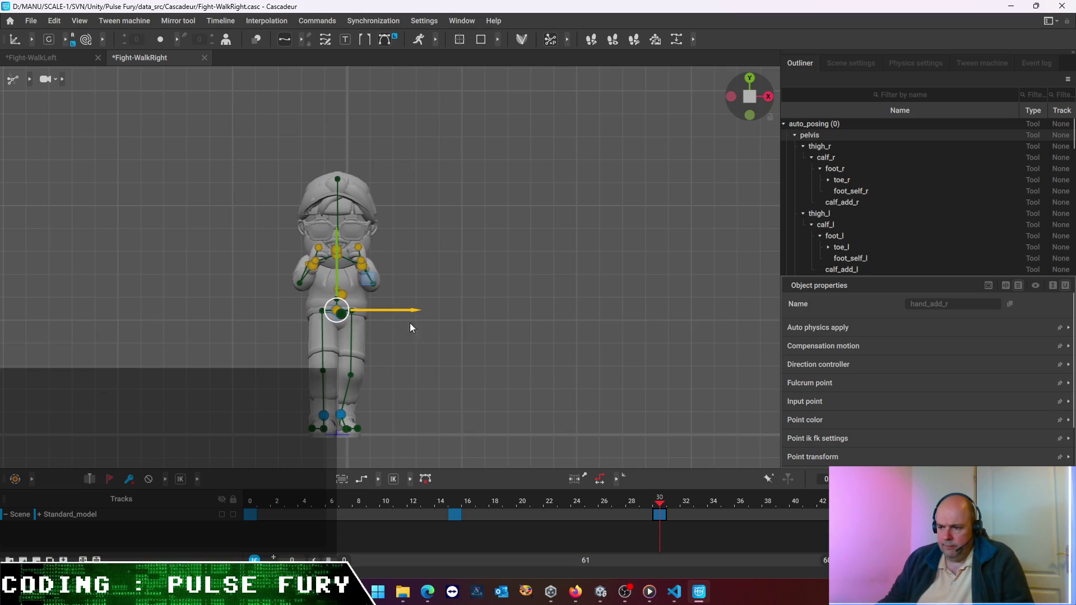
{"action": "left_click_drag", "start_coordinate": [660, 508], "coordinate": [237, 477]}
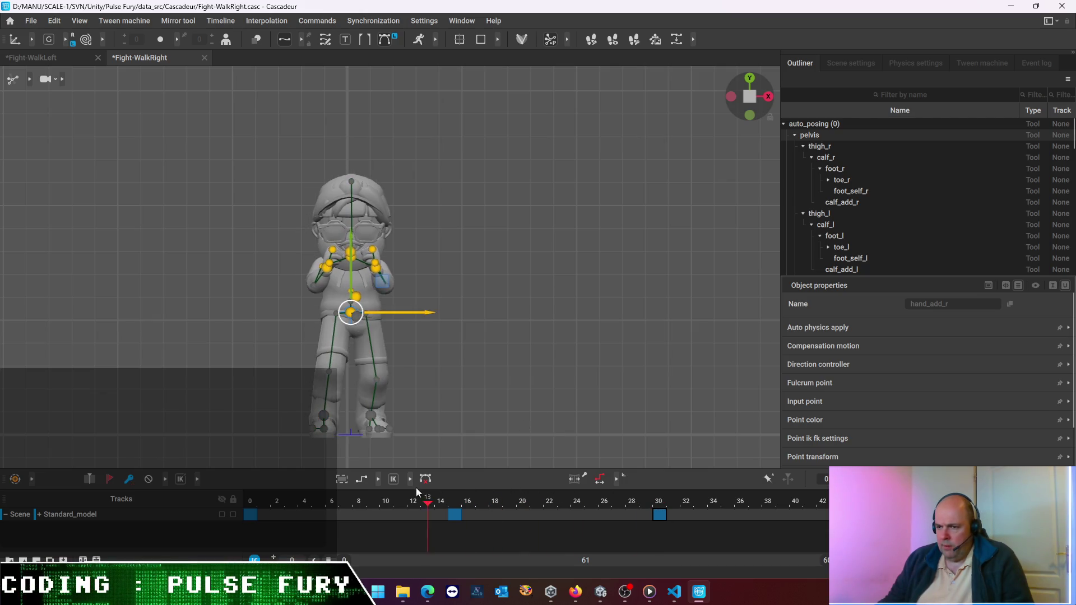
{"action": "left_click_drag", "start_coordinate": [354, 500], "coordinate": [395, 501]}
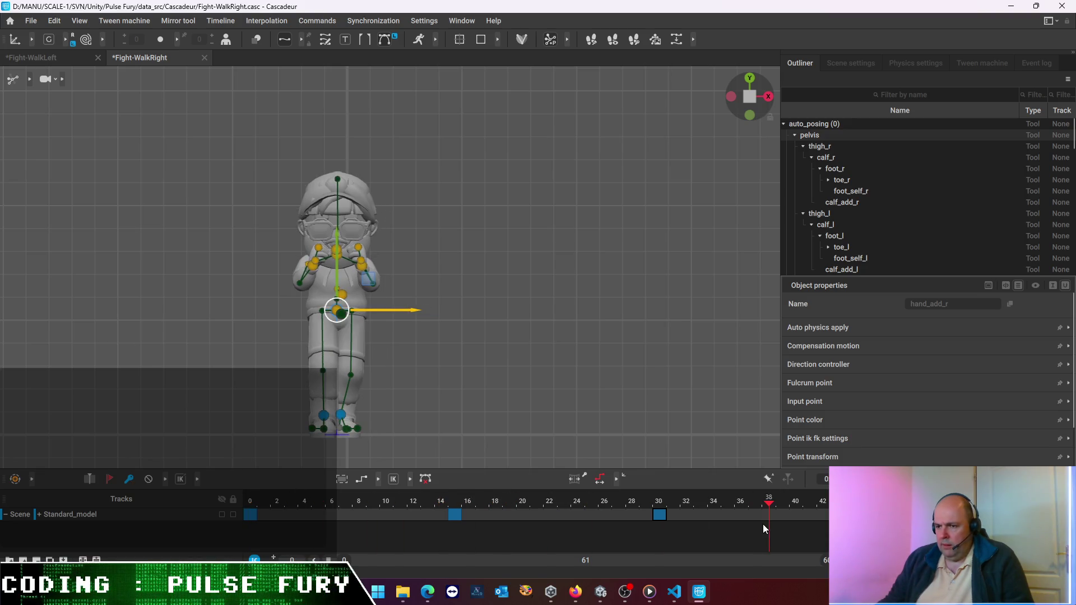
{"action": "left_click_drag", "start_coordinate": [484, 523], "coordinate": [660, 523]}
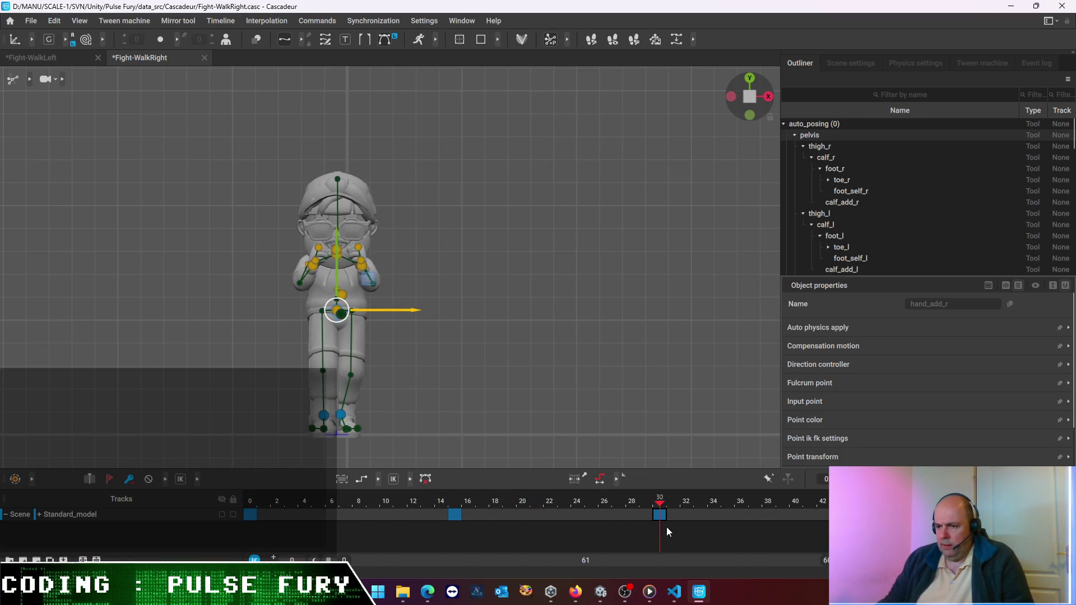
{"action": "key", "text": "space"}
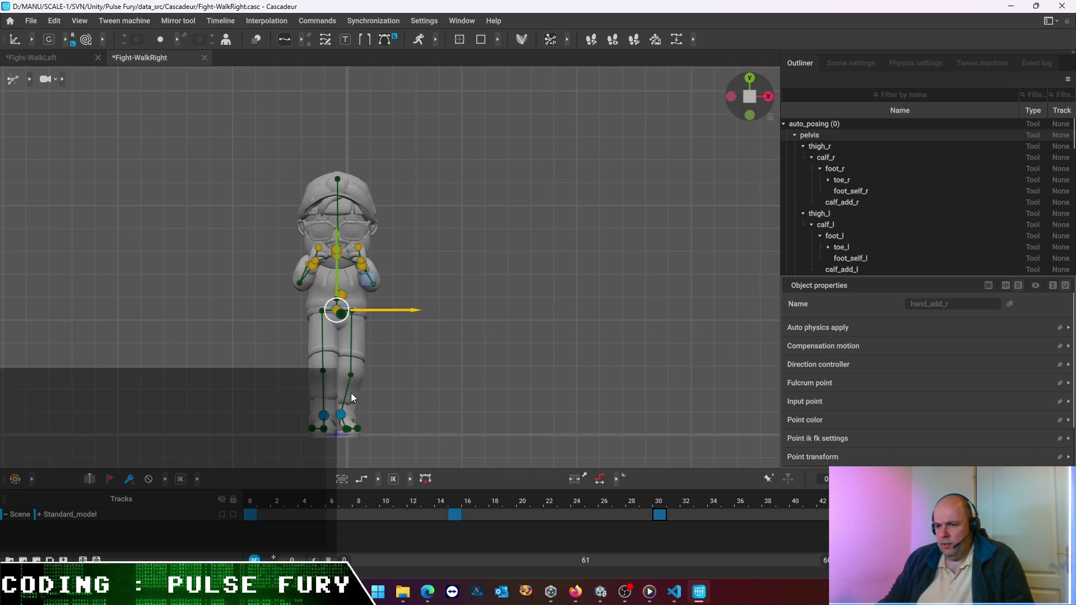
Move the right foot slightly left and raise it a little
{"action": "left_click", "coordinate": [323, 416]}
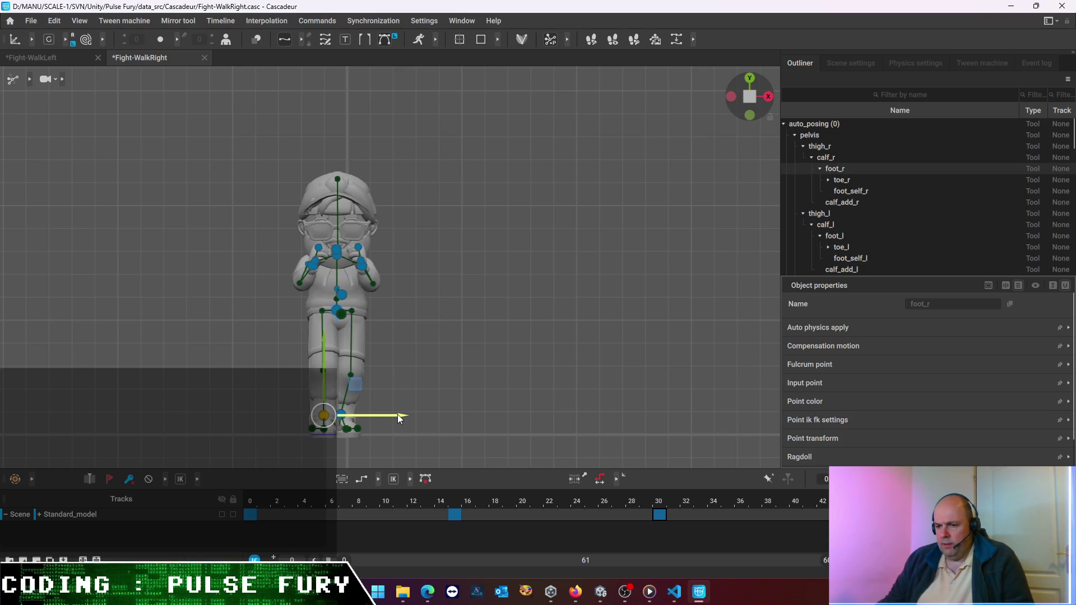
{"action": "left_click_drag", "start_coordinate": [398, 415], "coordinate": [378, 413]}
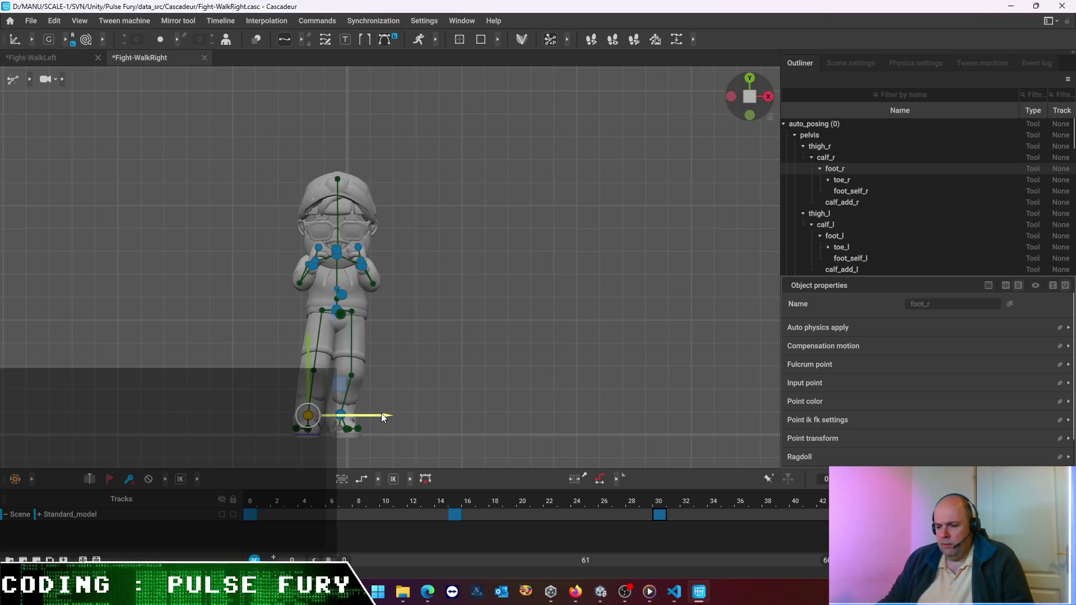
{"action": "left_click_drag", "start_coordinate": [309, 359], "coordinate": [313, 346]}
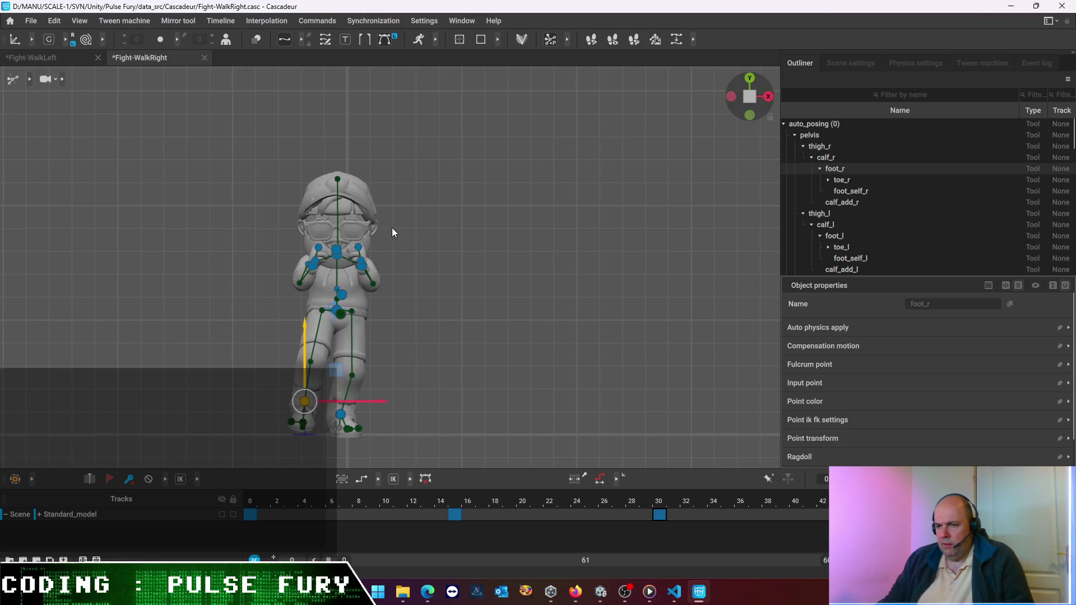
Raise the pelvis slightly and shift the body left, then scrub to frame 38 to review
{"action": "left_click_drag", "start_coordinate": [364, 304], "coordinate": [411, 325]}
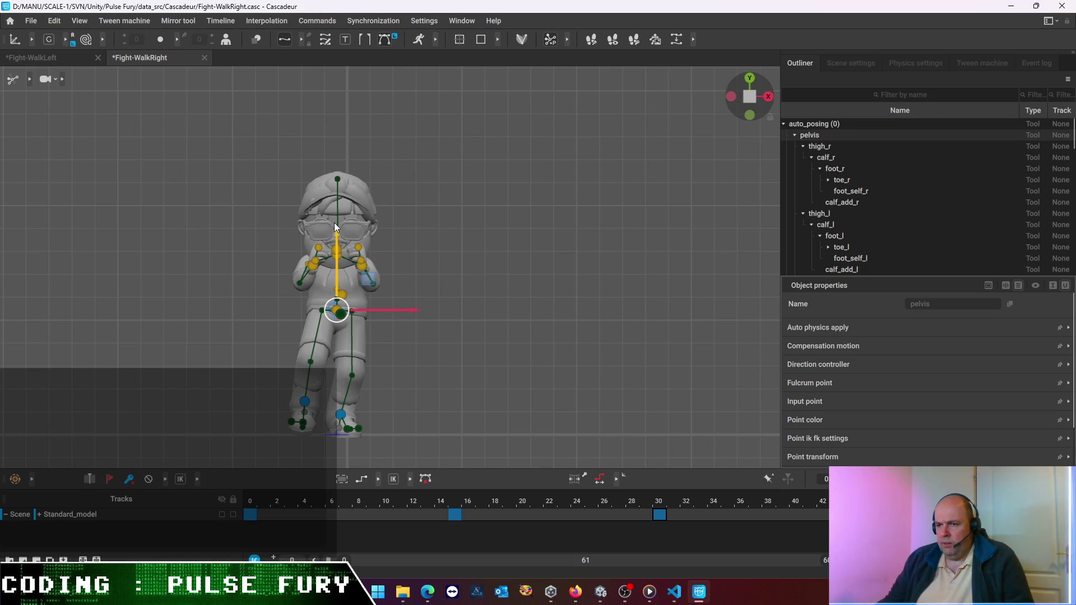
{"action": "left_click_drag", "start_coordinate": [335, 234], "coordinate": [335, 233]}
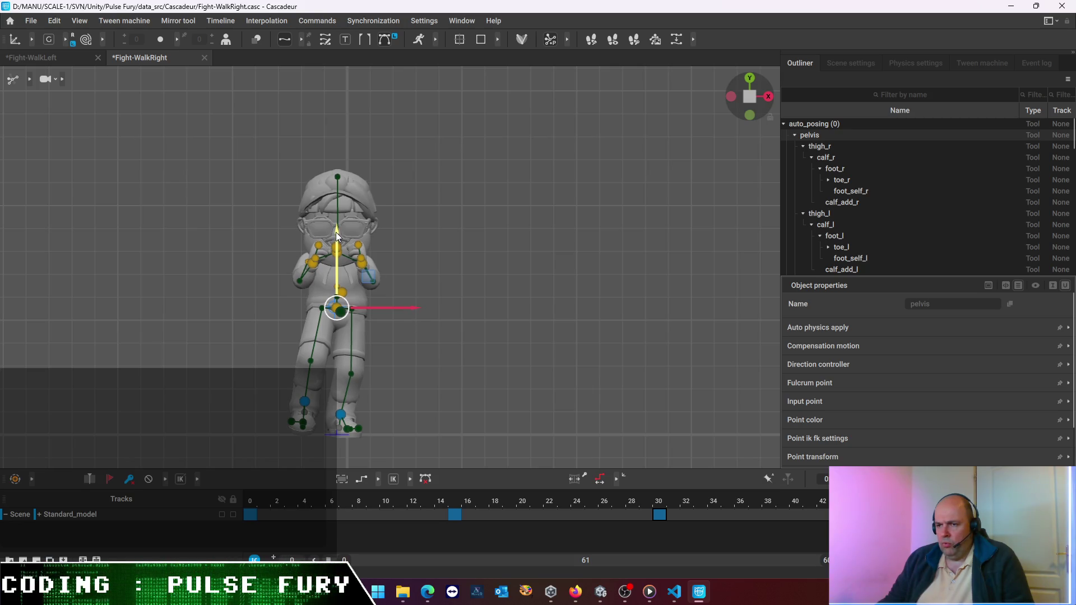
{"action": "left_click_drag", "start_coordinate": [399, 306], "coordinate": [388, 309]}
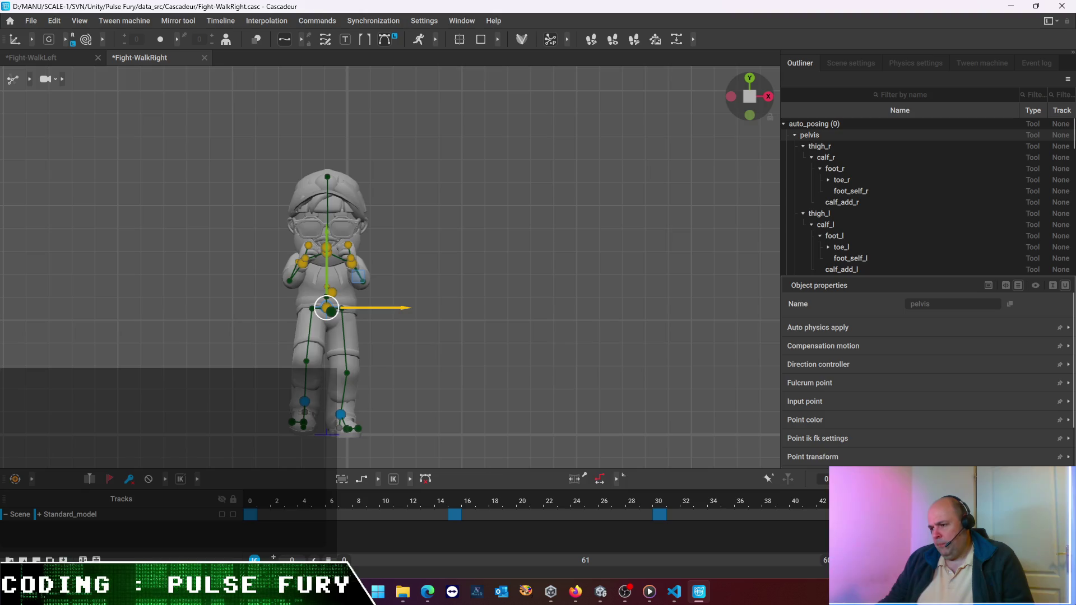
{"action": "left_click_drag", "start_coordinate": [674, 503], "coordinate": [797, 522]}
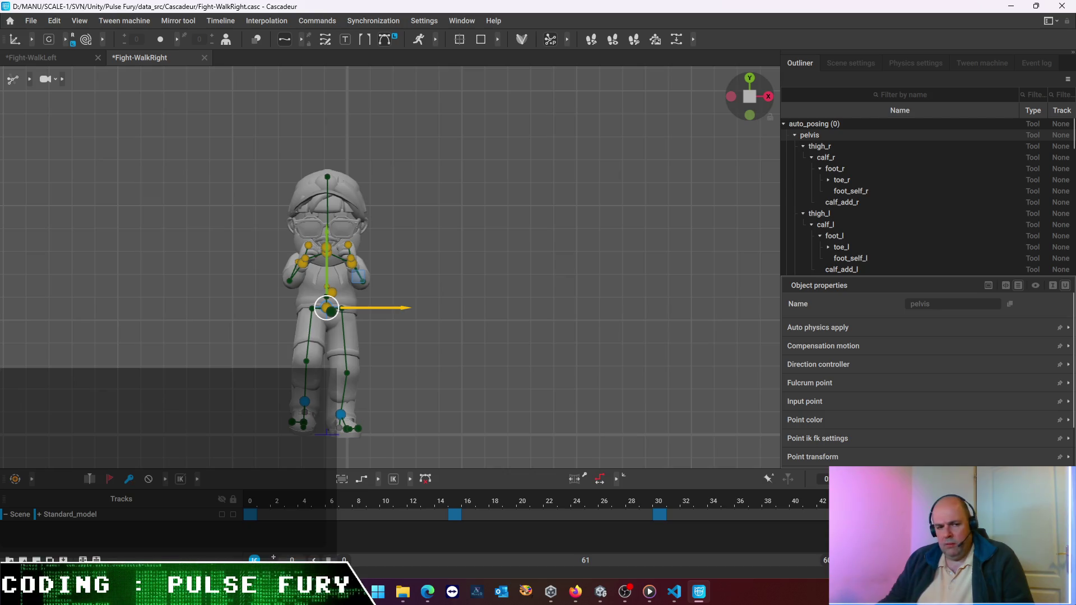
{"action": "left_click_drag", "start_coordinate": [377, 550], "coordinate": [769, 568]}
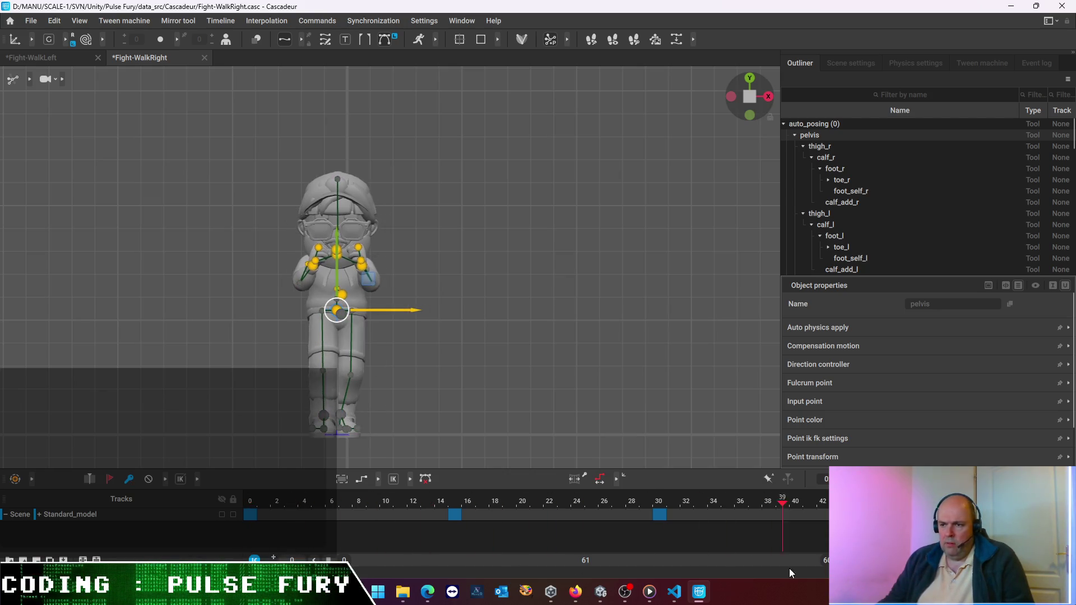
Nudge the pelvis slightly left and compare the pose against frame 0
{"action": "left_click_drag", "start_coordinate": [769, 569], "coordinate": [428, 536]}
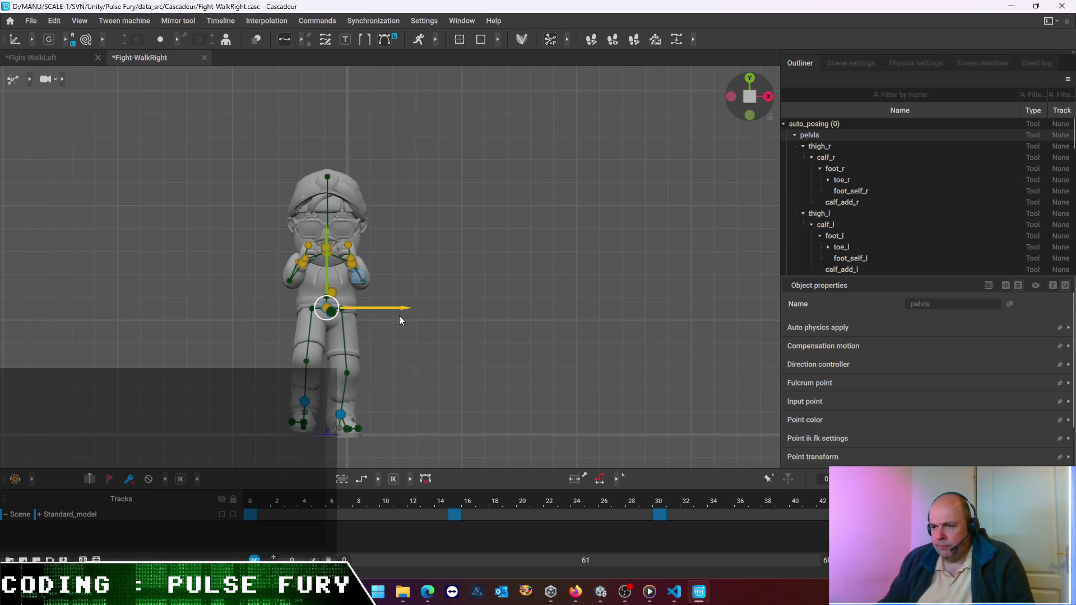
{"action": "left_click_drag", "start_coordinate": [404, 312], "coordinate": [399, 312]}
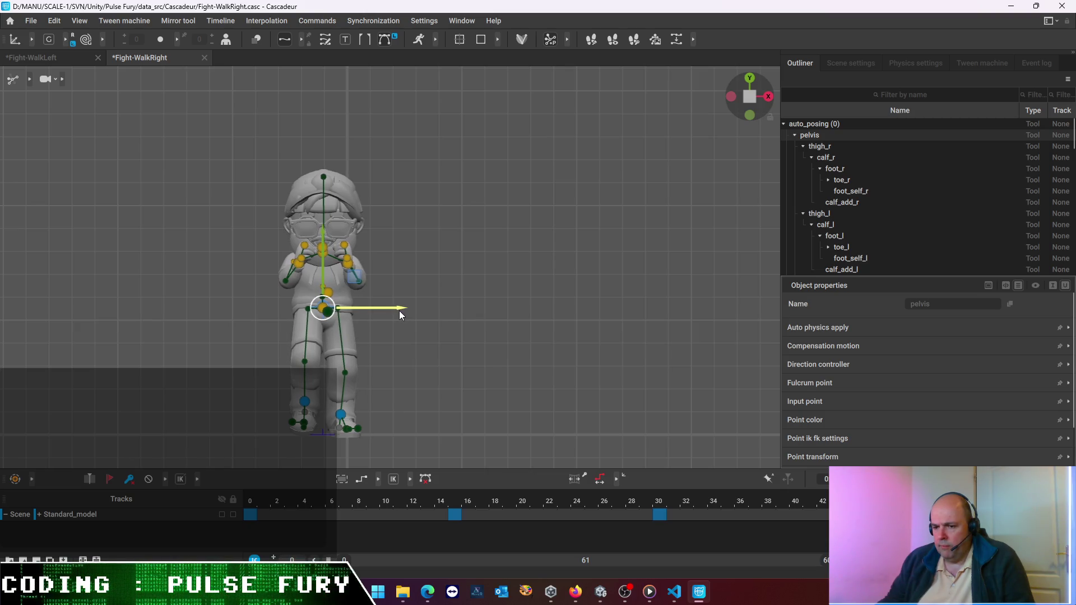
{"action": "left_click", "coordinate": [251, 505]}
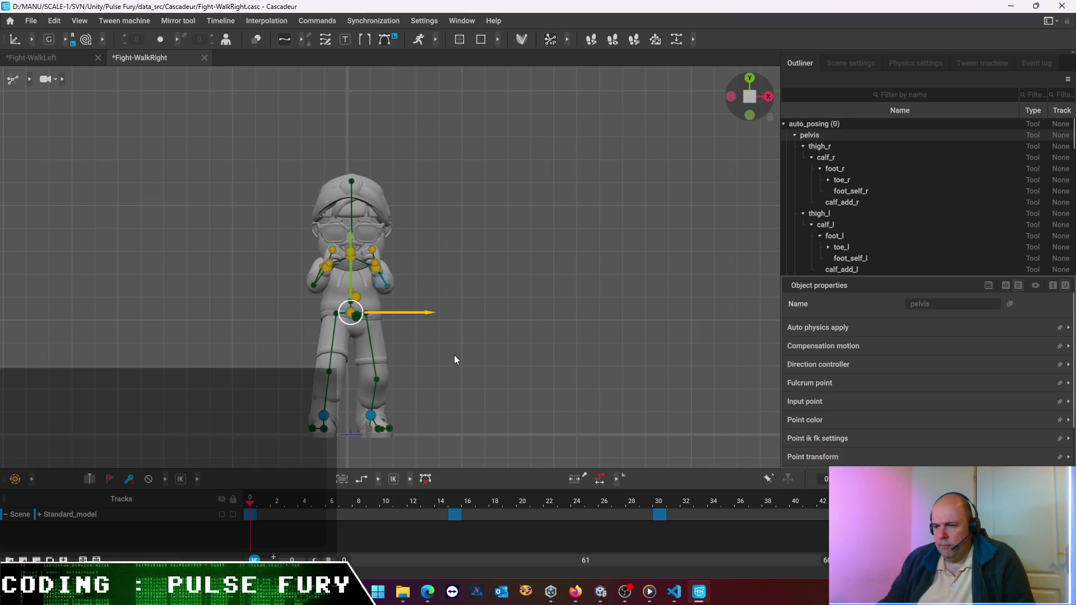
{"action": "key", "text": "End"}
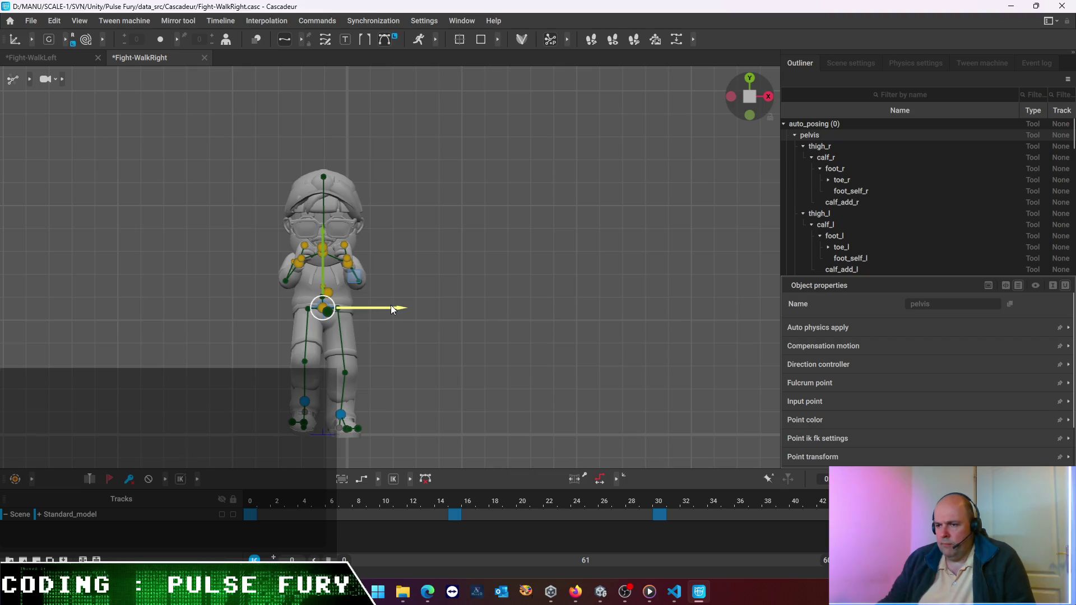
Shift the pelvis slightly left, then move the right foot left and lower it
{"action": "left_click_drag", "start_coordinate": [391, 307], "coordinate": [386, 307]}
{"action": "left_click", "coordinate": [305, 401]}
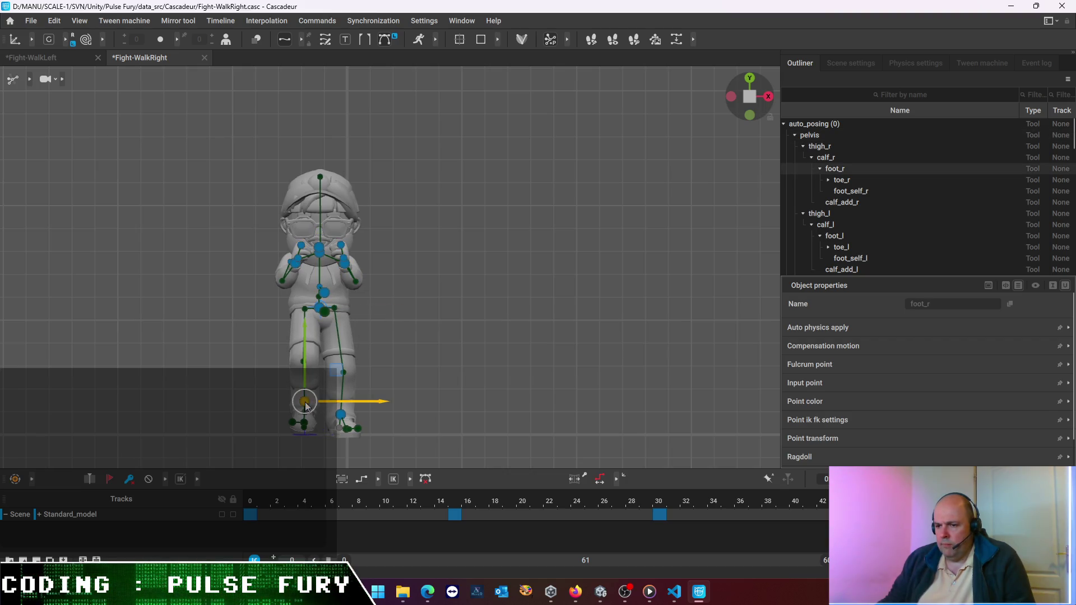
{"action": "left_click_drag", "start_coordinate": [392, 404], "coordinate": [374, 404]}
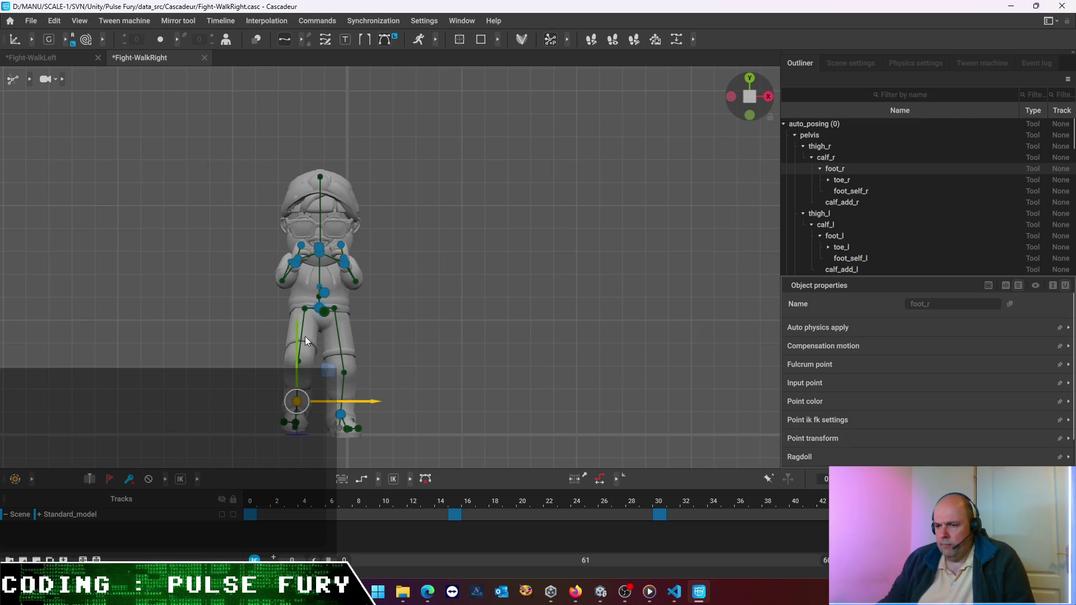
{"action": "left_click_drag", "start_coordinate": [296, 327], "coordinate": [299, 337]}
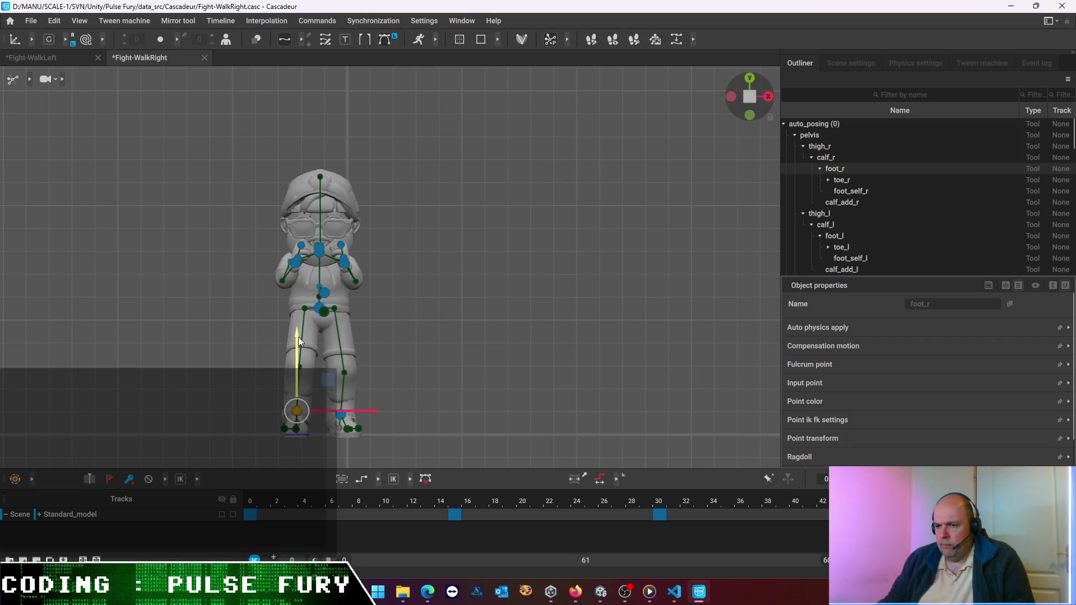
Reselect the pelvis, lower it slightly and jump to frame 0 to compare
{"action": "left_click", "coordinate": [260, 276]}
{"action": "left_click_drag", "start_coordinate": [261, 275], "coordinate": [395, 208]}
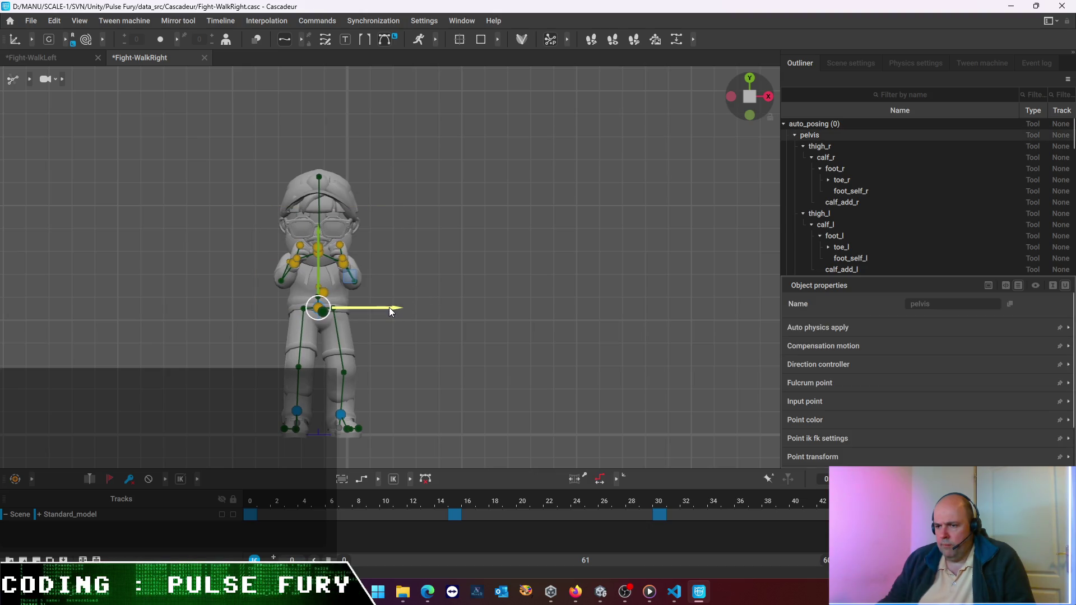
{"action": "left_click_drag", "start_coordinate": [320, 243], "coordinate": [320, 246]}
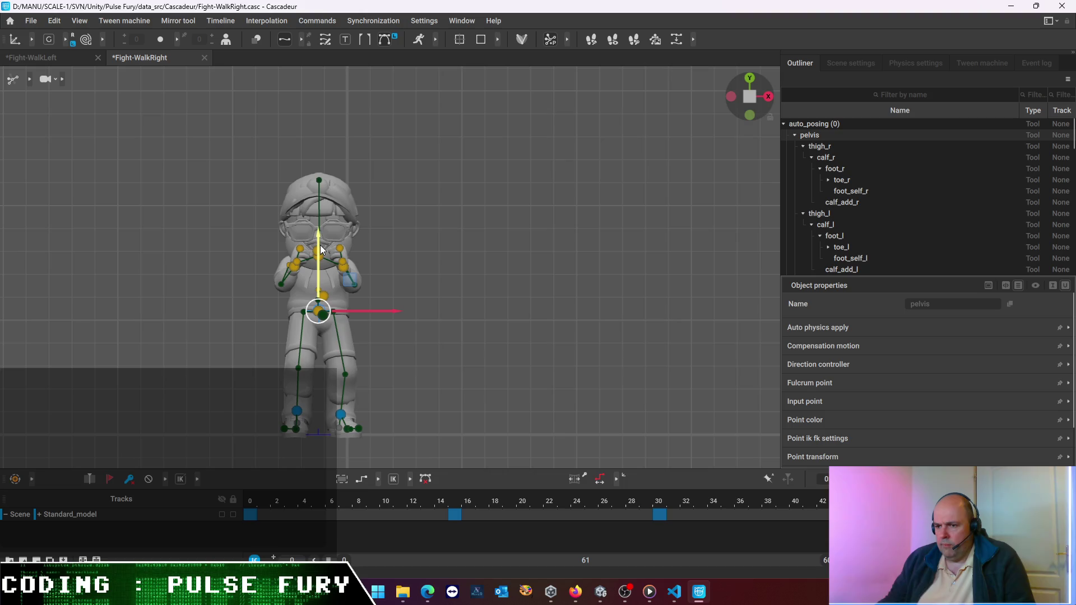
{"action": "left_click", "coordinate": [250, 514]}
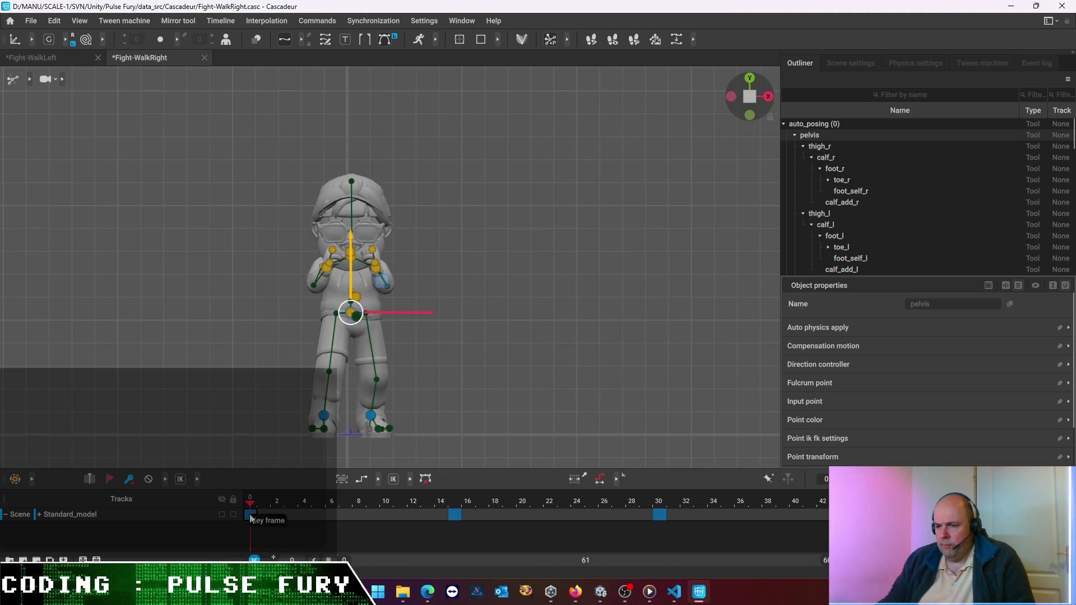
Nudge the pelvis slightly right and flip between frame 0 and the edited pose
{"action": "left_click", "coordinate": [250, 514]}
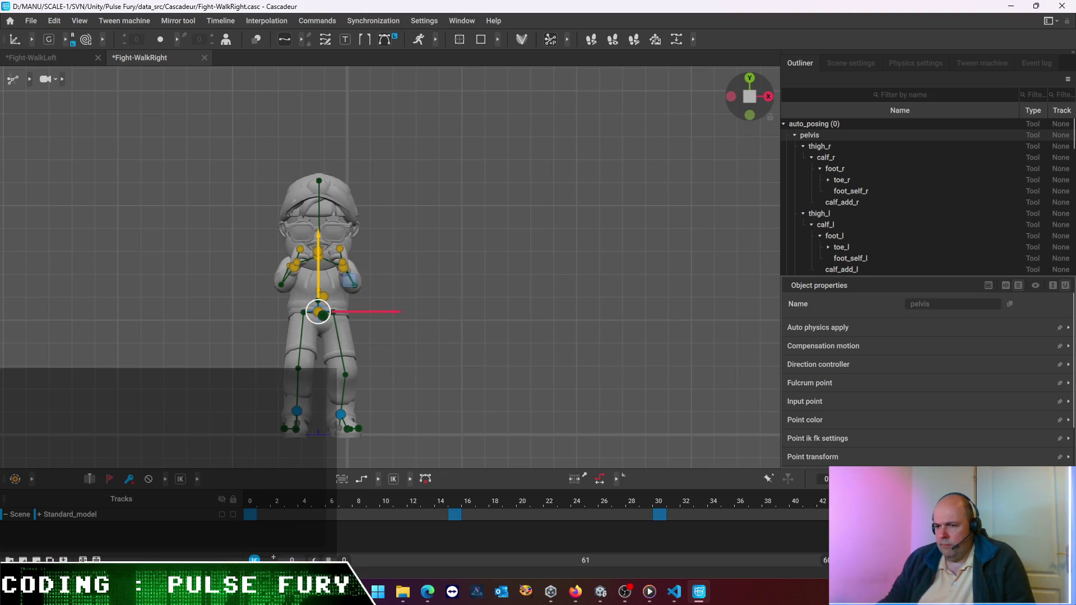
{"action": "left_click_drag", "start_coordinate": [392, 317], "coordinate": [395, 313]}
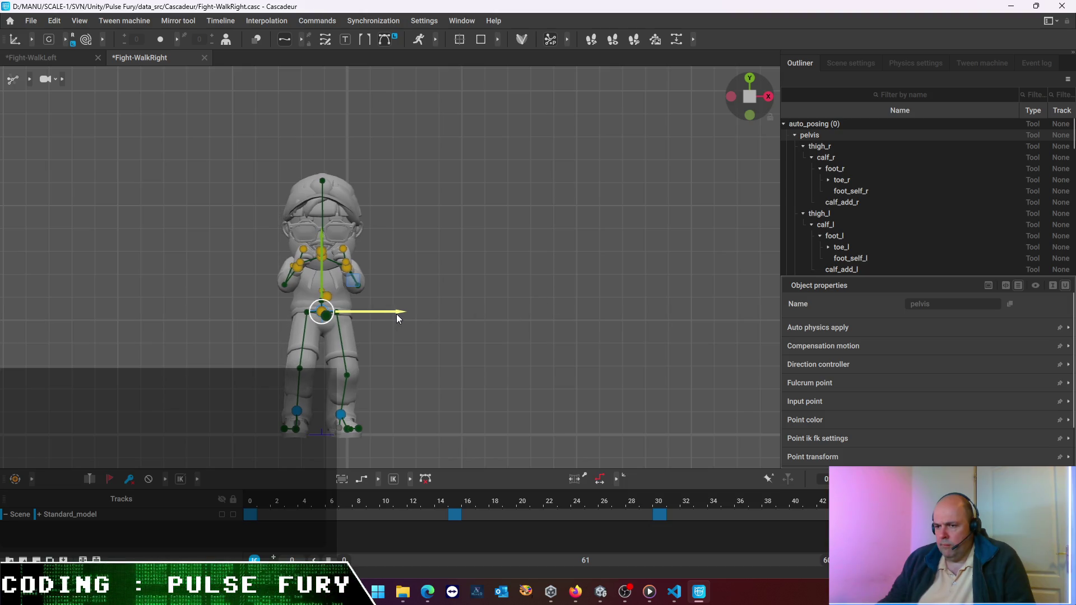
{"action": "left_click", "coordinate": [250, 514]}
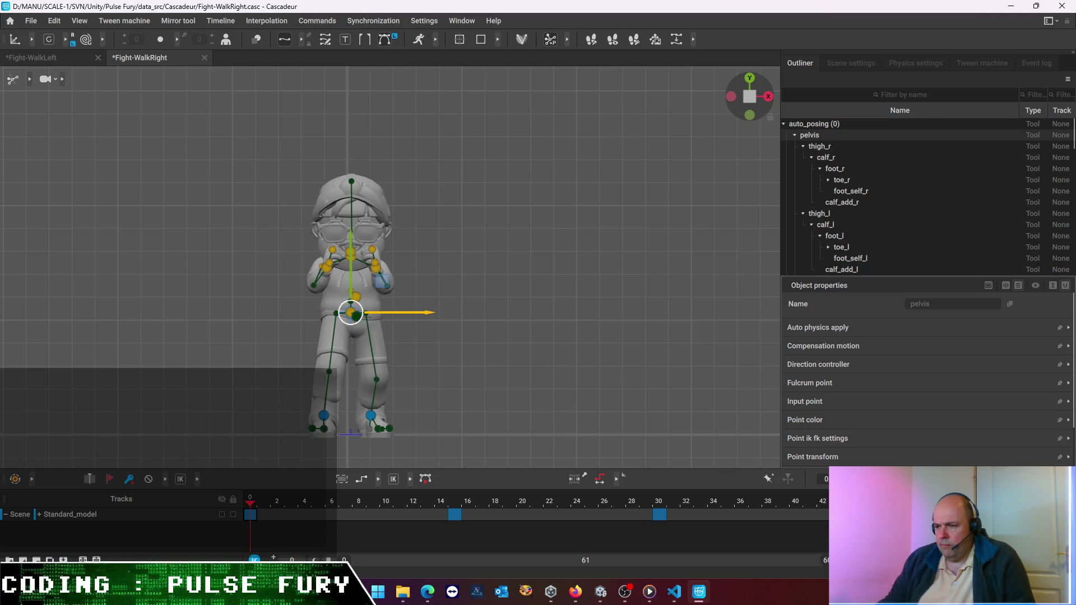
{"action": "left_click", "coordinate": [250, 513]}
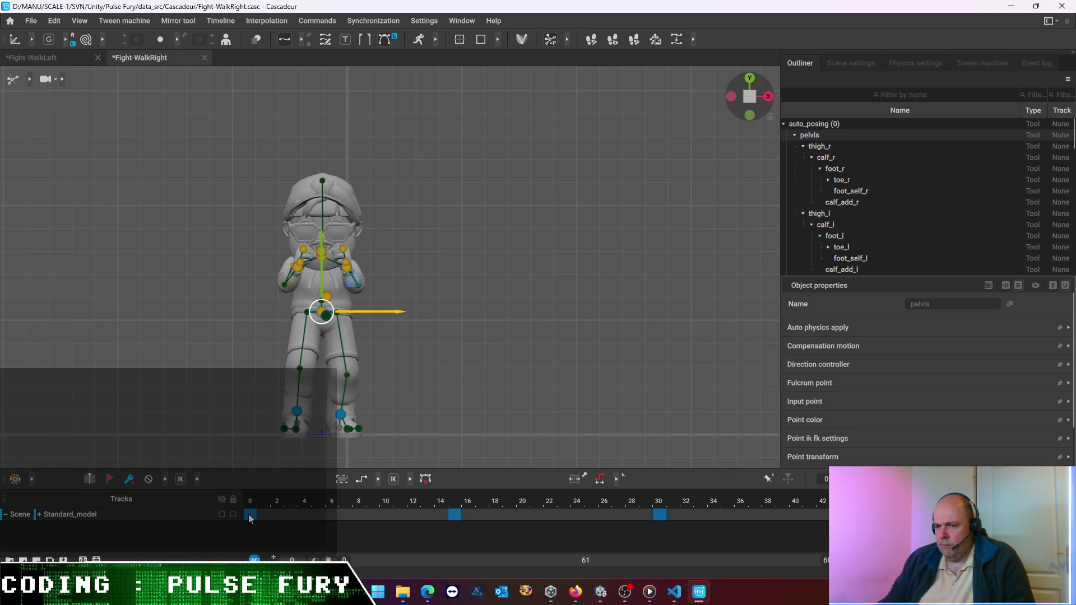
Play the walk animation through from its first frame, then stop at frame 7
{"action": "key", "text": "Home"}
{"action": "key", "text": "End"}
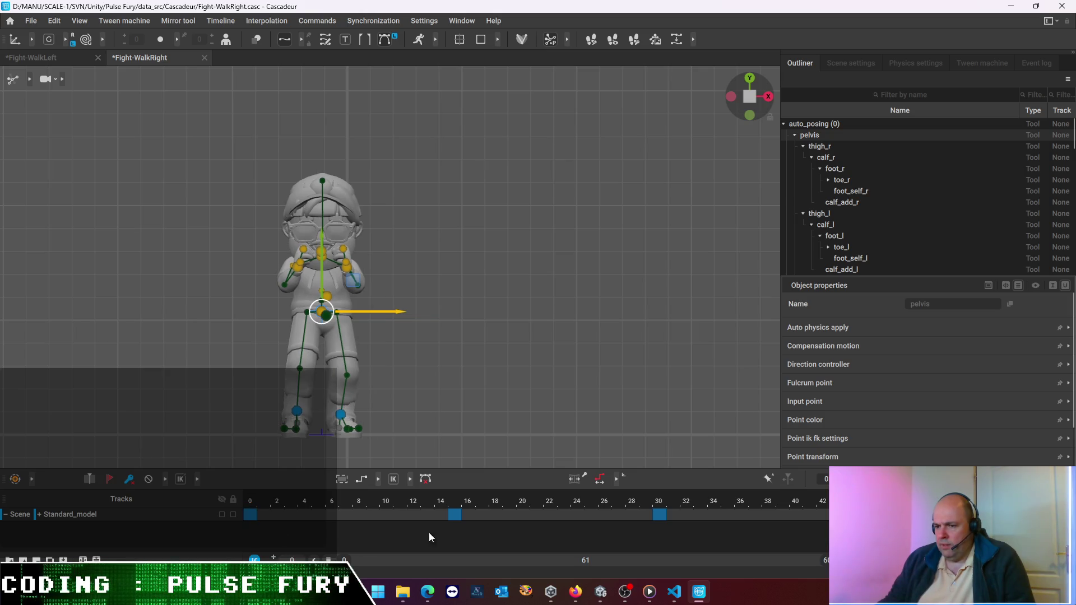
{"action": "key", "text": "Home"}
{"action": "key", "text": "space"}
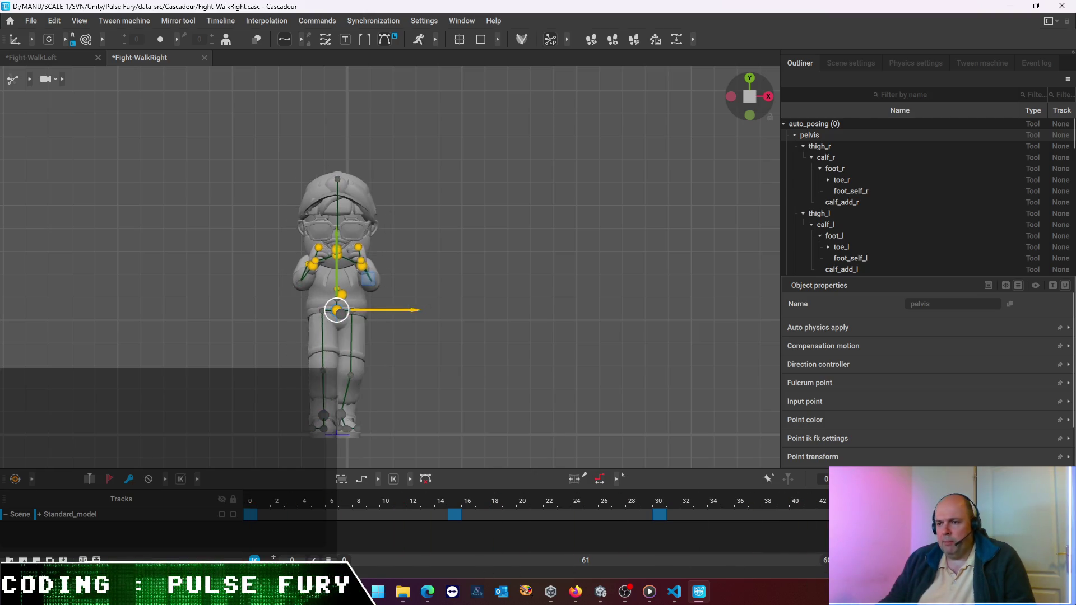
{"action": "key", "text": "space"}
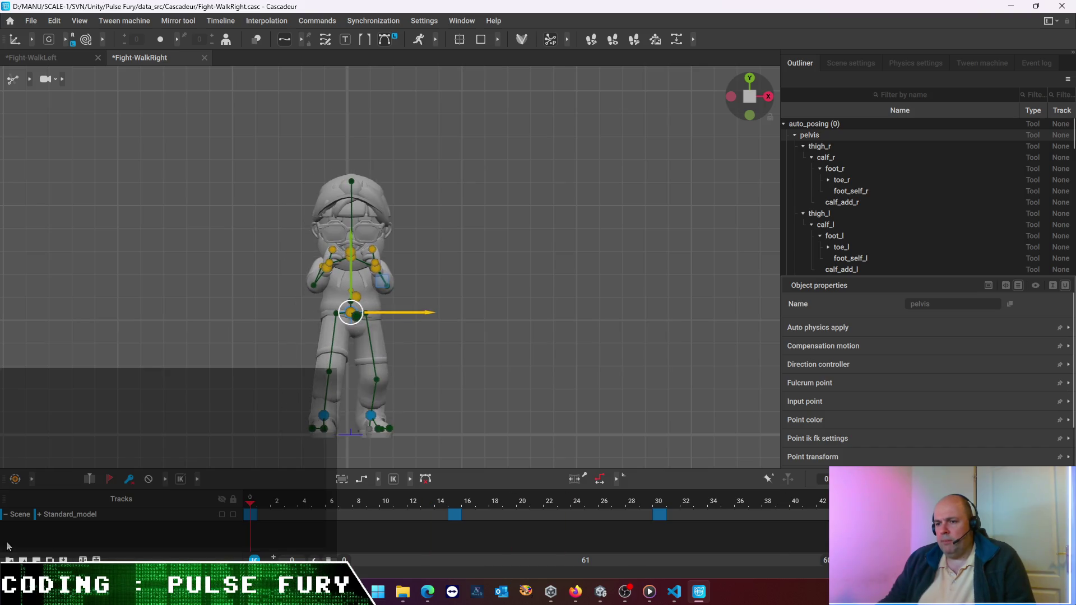
{"action": "right_click", "coordinate": [344, 519]}
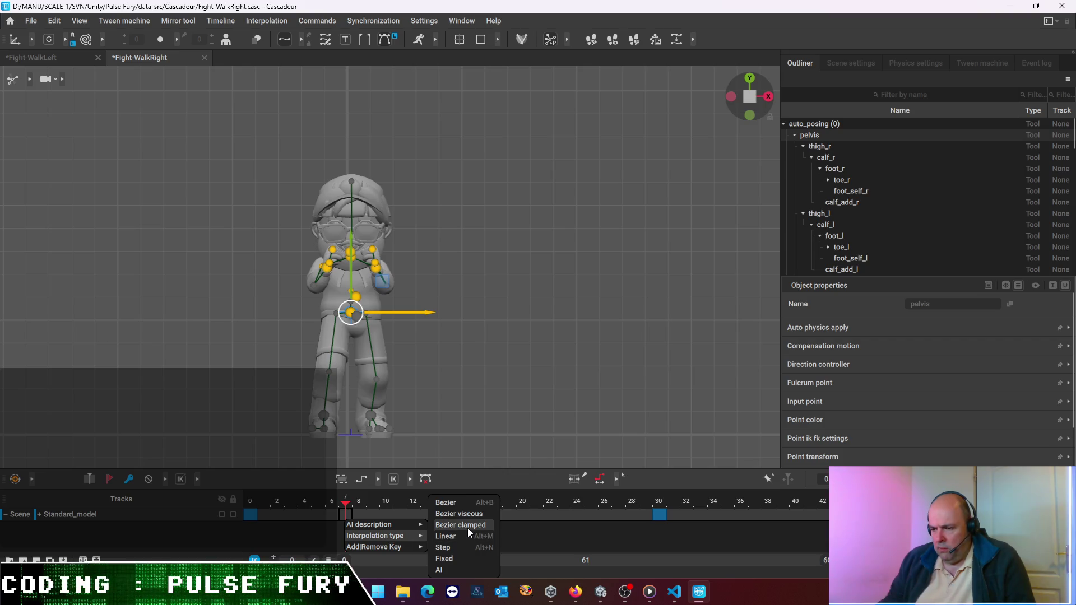
Set the interpolation type for the intervals at frames 7, 23–30 and 39 onward
{"action": "left_click", "coordinate": [468, 528]}
{"action": "left_click", "coordinate": [571, 517]}
{"action": "right_click", "coordinate": [571, 516]}
{"action": "mouse_move", "coordinate": [601, 533]}
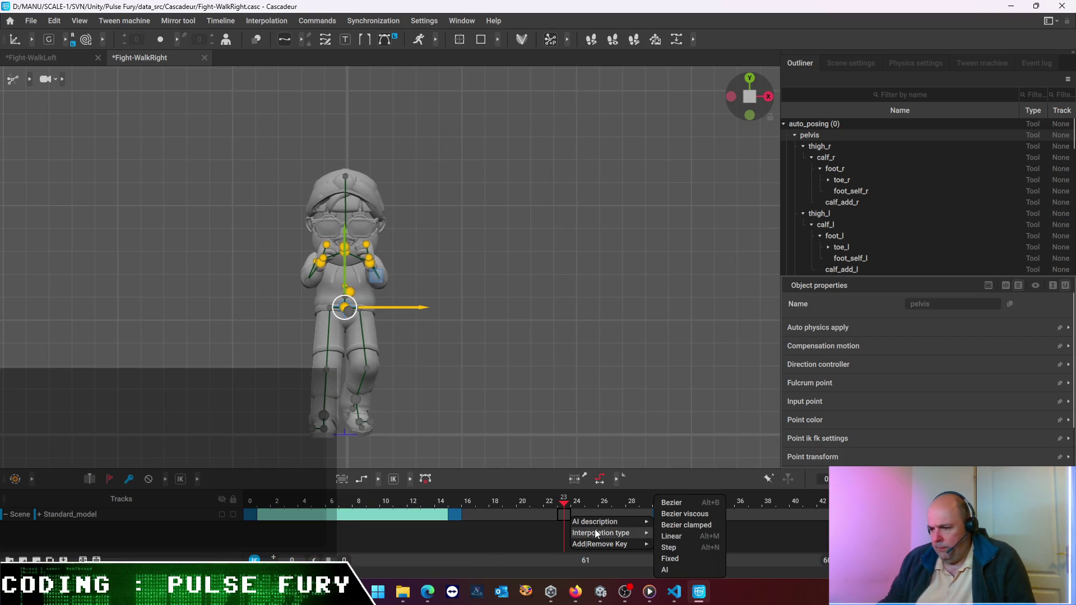
{"action": "left_click", "coordinate": [682, 525]}
{"action": "left_click", "coordinate": [778, 515]}
{"action": "right_click", "coordinate": [778, 513]}
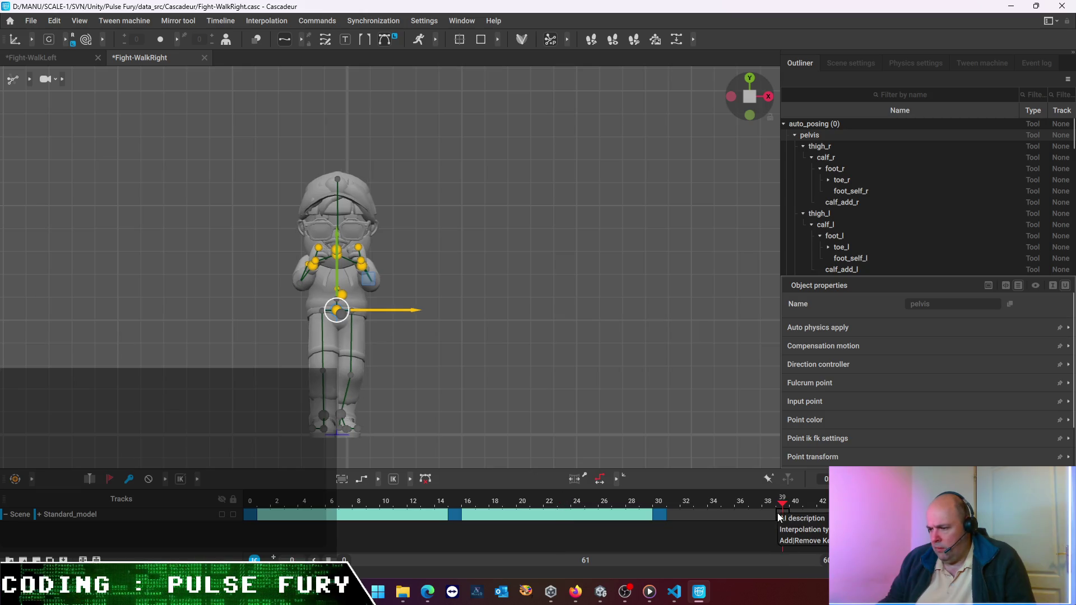
{"action": "left_click", "coordinate": [886, 524]}
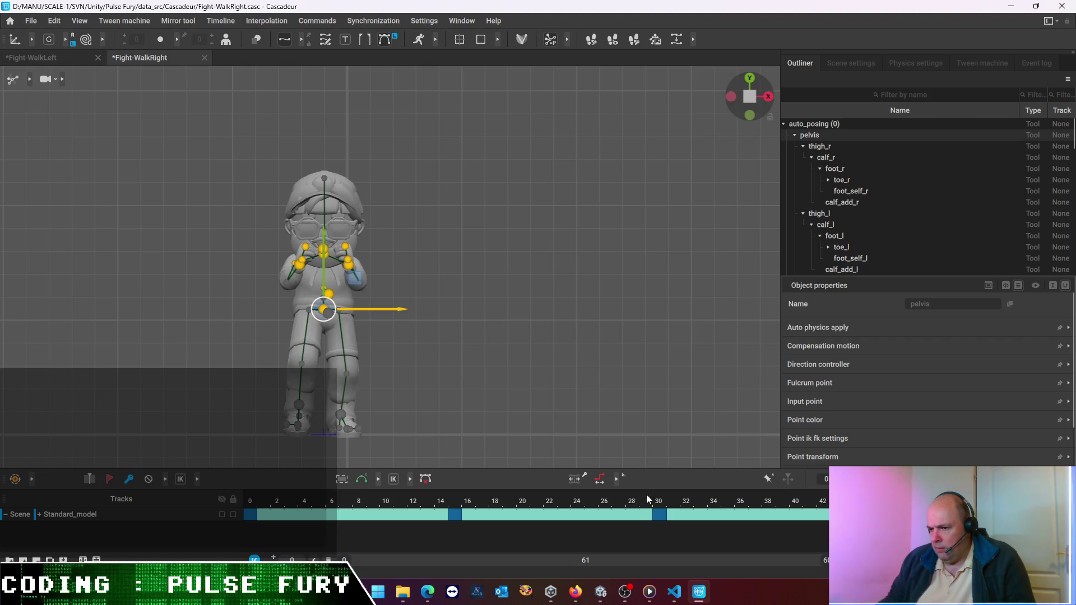
Jump back to the first frame and move to around frame 24
{"action": "left_click", "coordinate": [250, 502]}
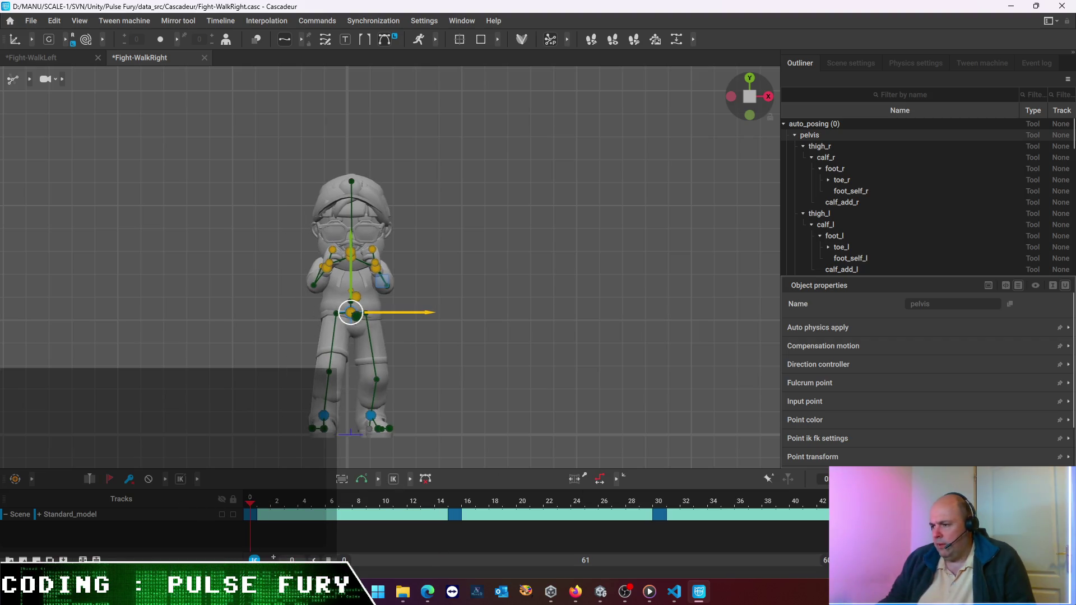
{"action": "left_click", "coordinate": [577, 502]}
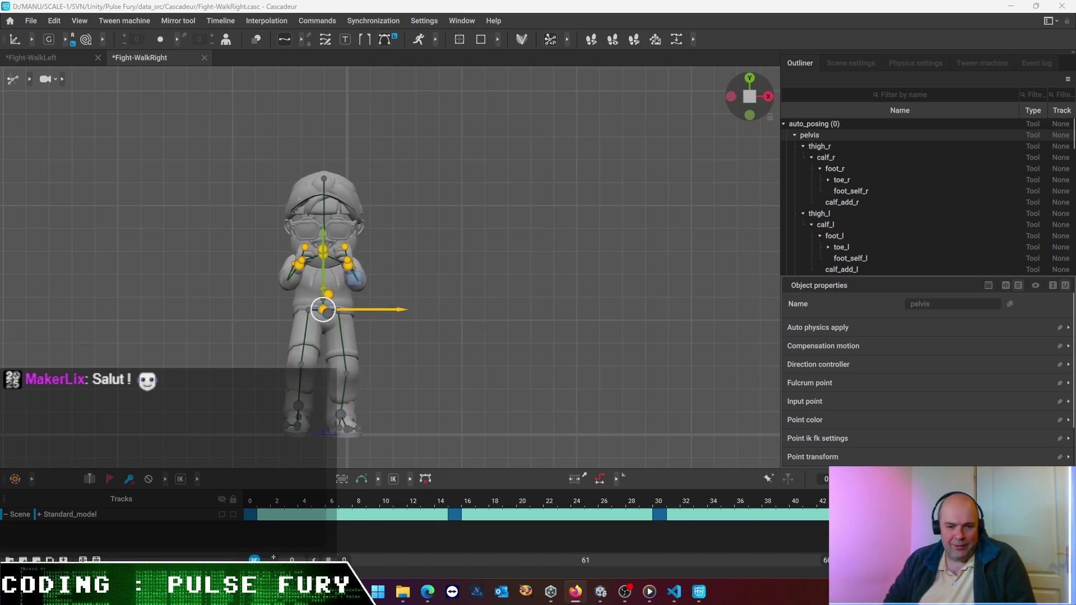
{"action": "key", "text": "Right"}
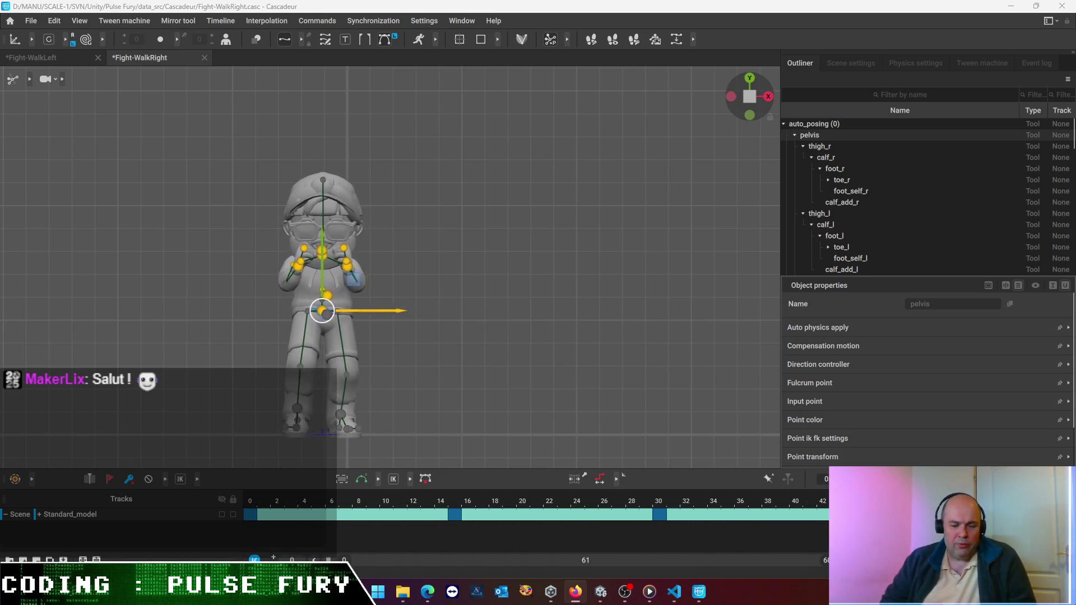
{"action": "key", "text": "Right"}
{"action": "key", "text": "Left"}
{"action": "key", "text": "Right"}
{"action": "key", "text": "Left"}
{"action": "key", "text": "Right"}
{"action": "key", "text": "Left"}
{"action": "key", "text": "Right"}
{"action": "key", "text": "Left"}
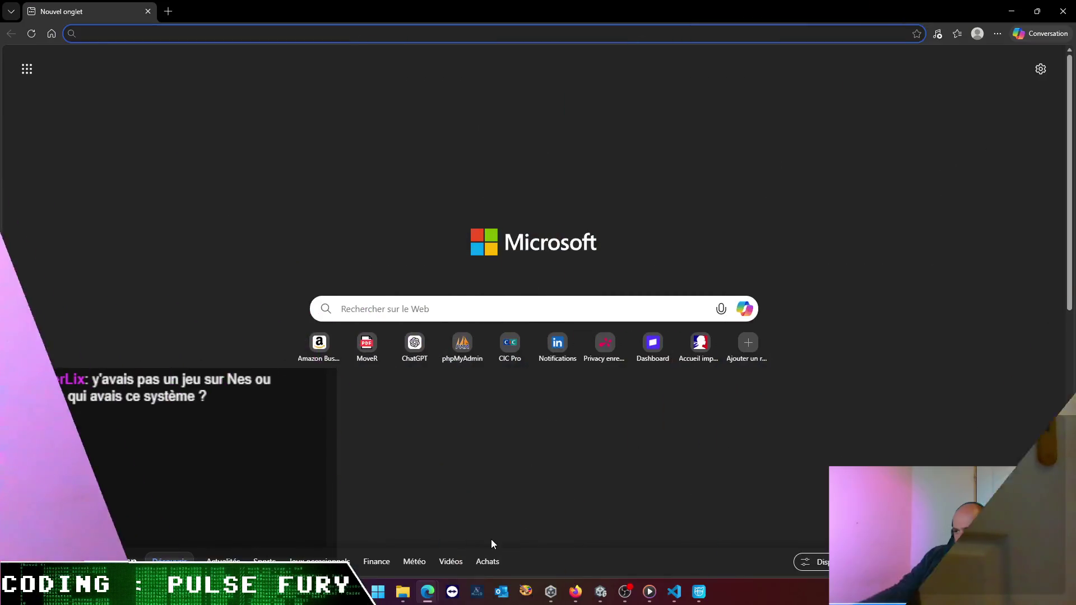
{"action": "type", "text": "♥"}
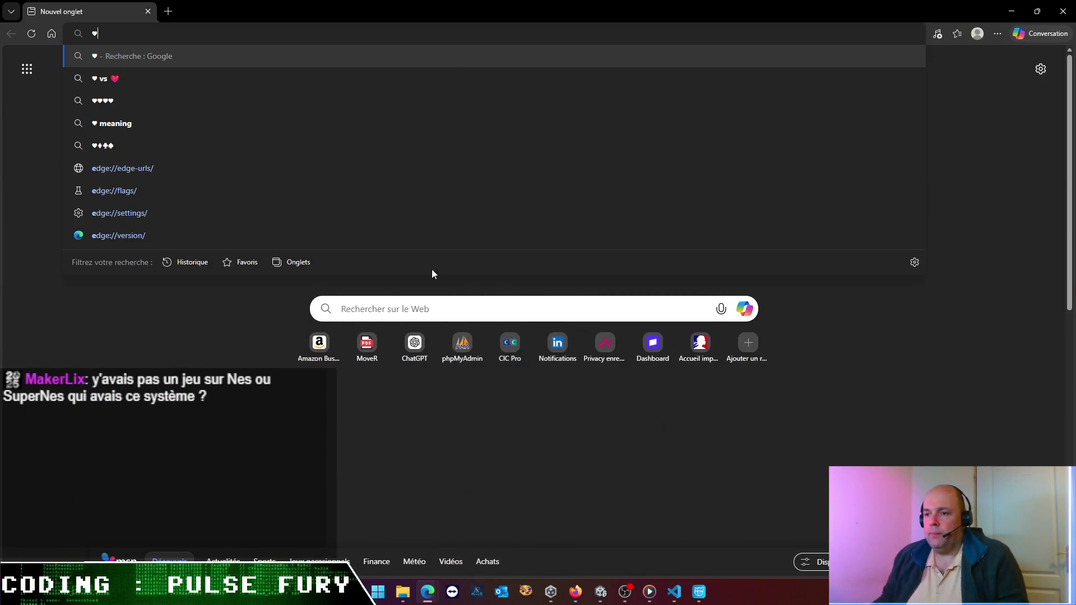
Search Google for 'super nes motion gaming', correcting typos along the way
{"action": "left_click", "coordinate": [426, 316]}
{"action": "type", "text": "sup"}
{"action": "key", "text": "BackSpace"}
{"action": "key", "text": "BackSpace"}
{"action": "key", "text": "BackSpace"}
{"action": "left_click", "coordinate": [287, 33]}
{"action": "type", "text": "super nesmi"}
{"action": "key", "text": "BackSpace"}
{"action": "type", "text": "p"}
{"action": "key", "text": "BackSpace"}
{"action": "type", "text": "motion"}
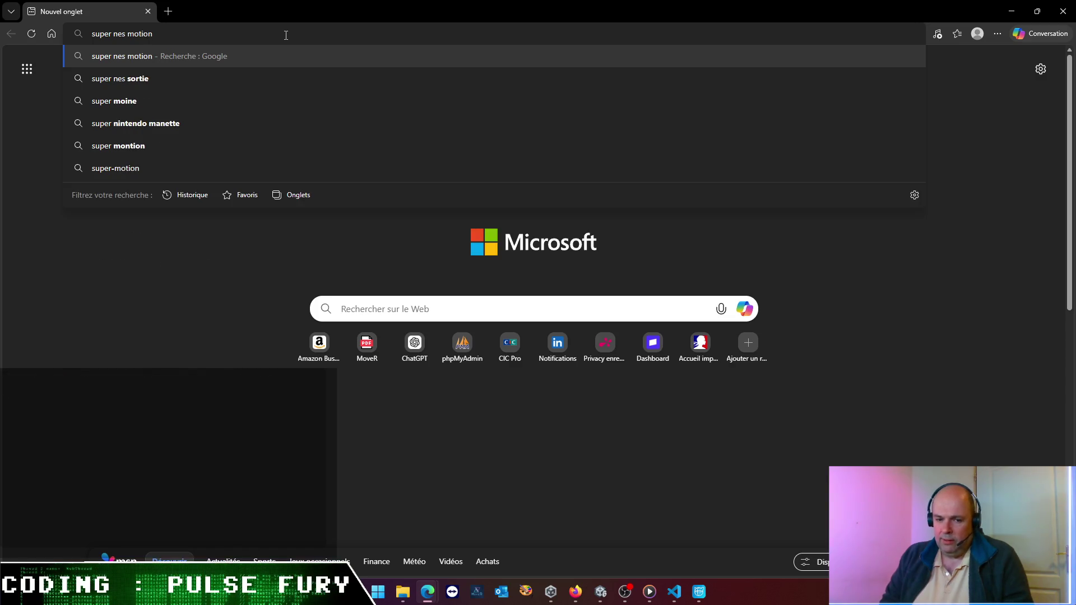
{"action": "type", "text": " gaming"}
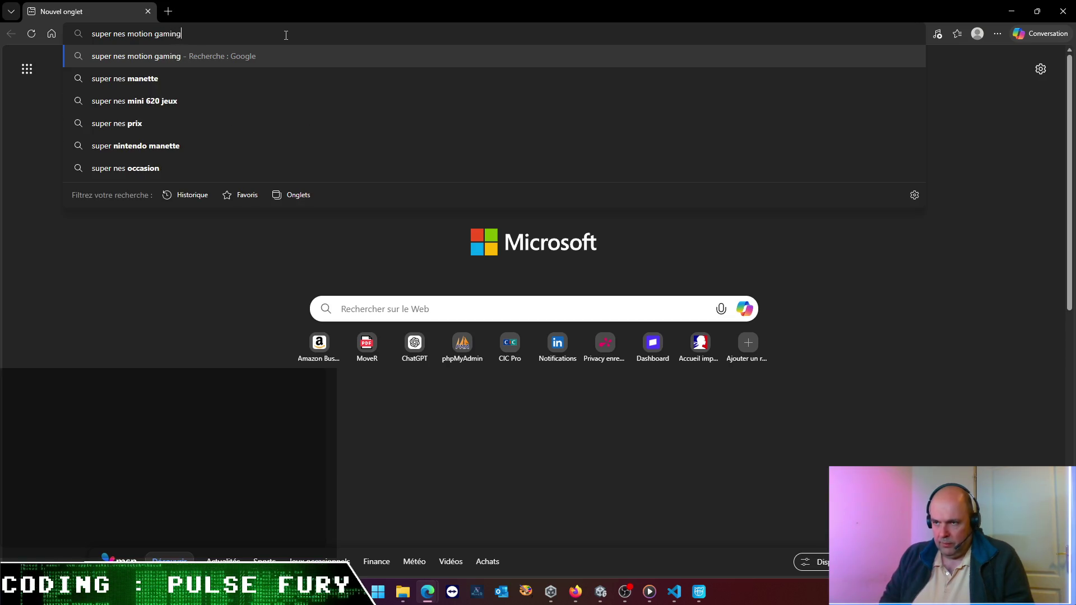
{"action": "key", "text": "Return"}
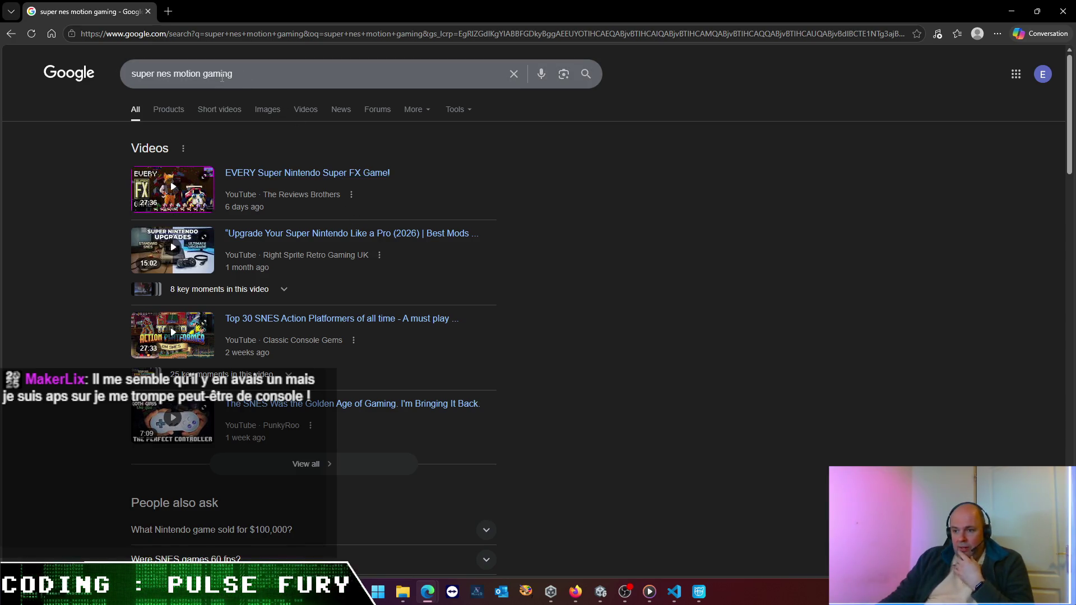
Remove 'super' and rerun the search as 'nes motion gaming'
{"action": "double_click", "coordinate": [147, 73]}
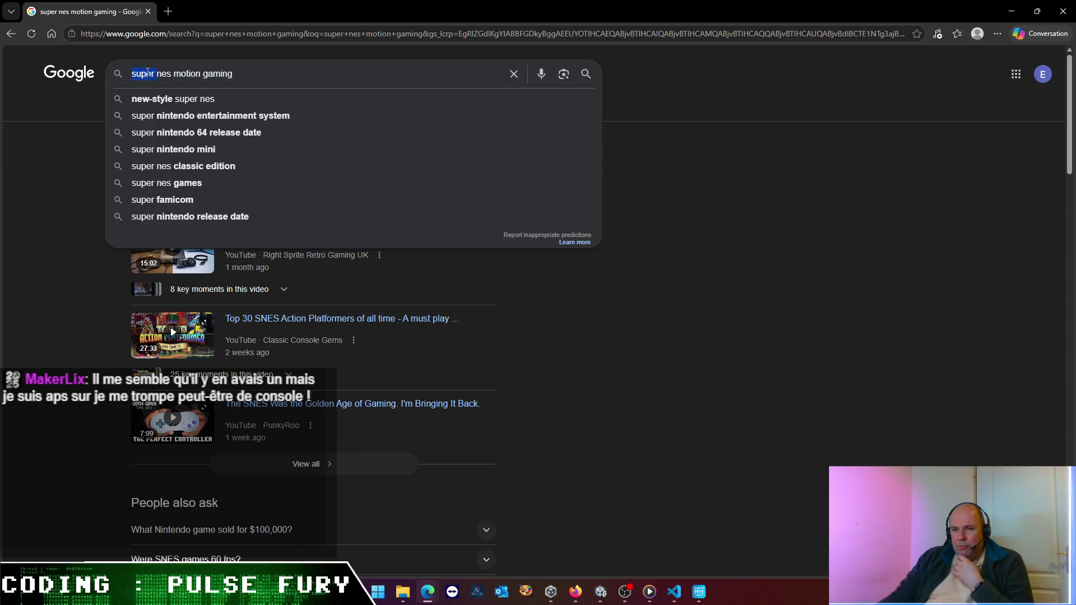
{"action": "key", "text": "Return"}
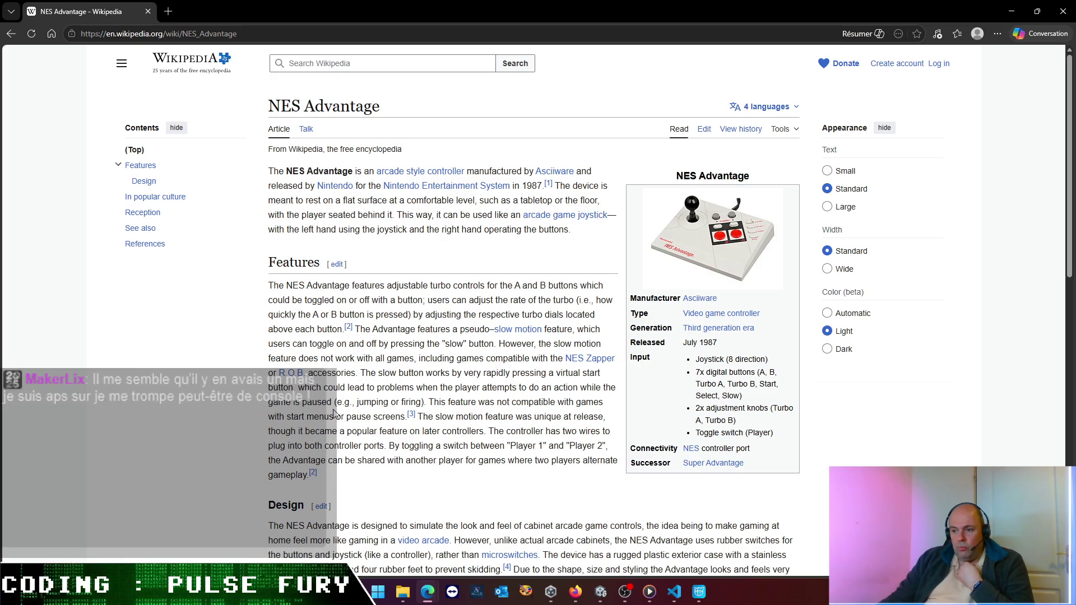
{"action": "scroll", "coordinate": [339, 399], "scroll_direction": "down", "scroll_amount": 3}
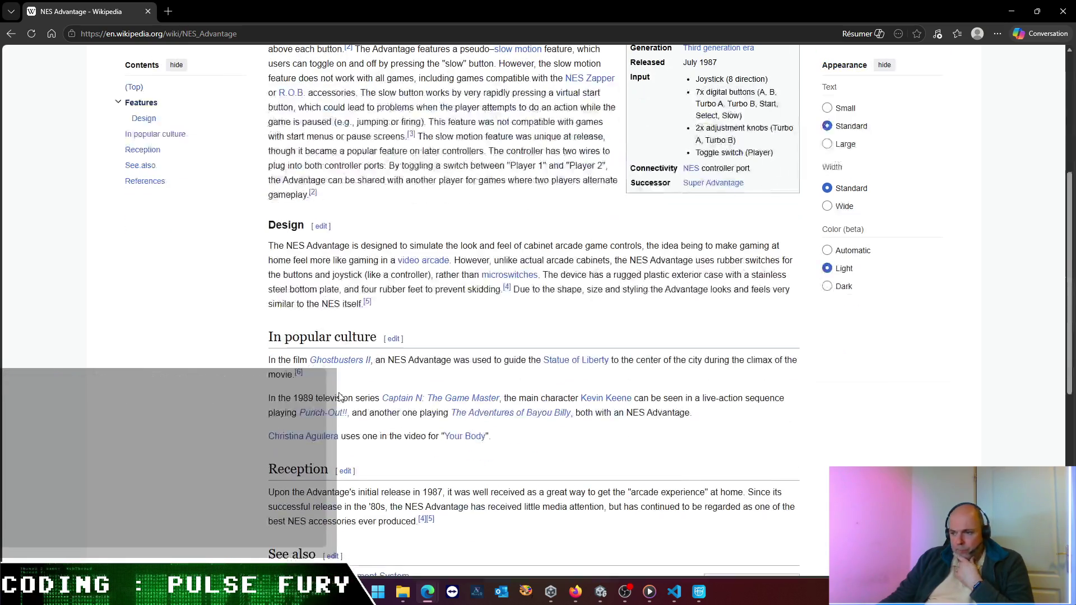
{"action": "scroll", "coordinate": [339, 397], "scroll_direction": "down", "scroll_amount": 2}
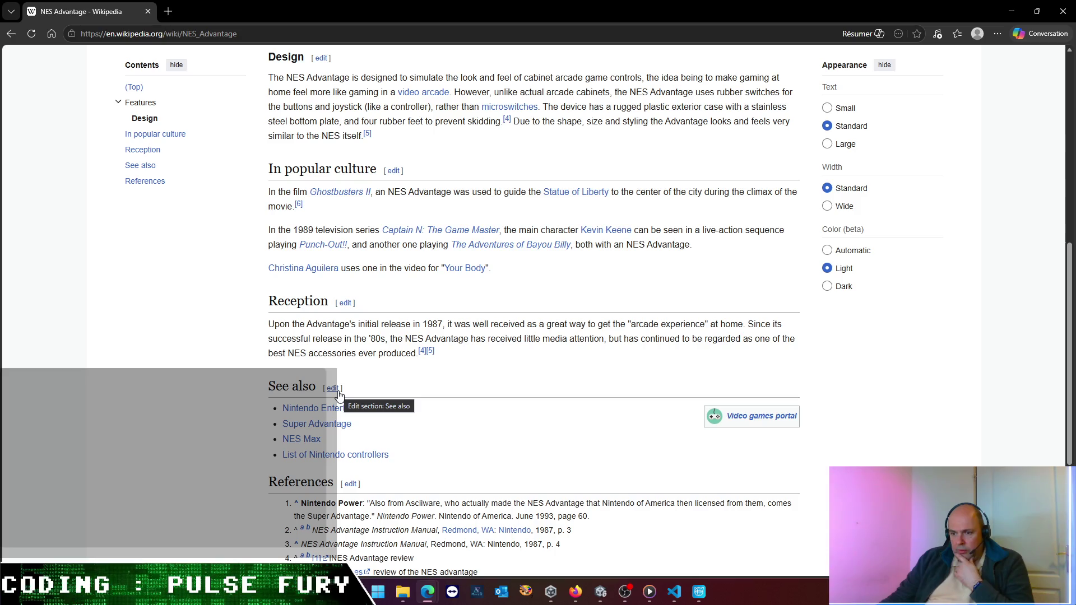
{"action": "scroll", "coordinate": [339, 393], "scroll_direction": "up", "scroll_amount": 3}
{"action": "scroll", "coordinate": [338, 392], "scroll_direction": "up", "scroll_amount": 2}
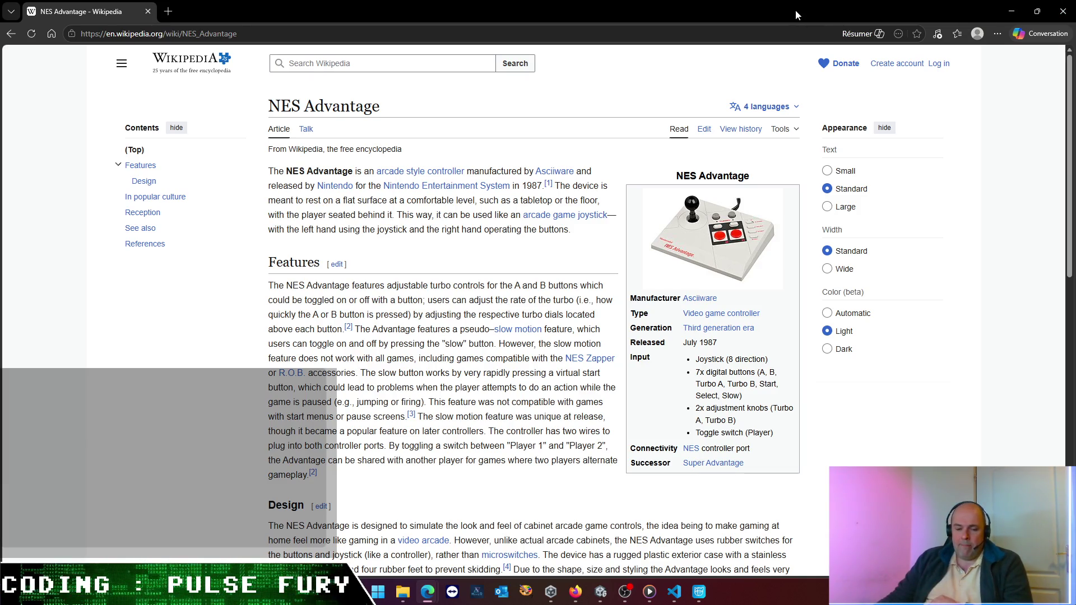
Bring the Cascadeur animation window forward, then switch over to the Unity editor
{"action": "left_click", "coordinate": [705, 595]}
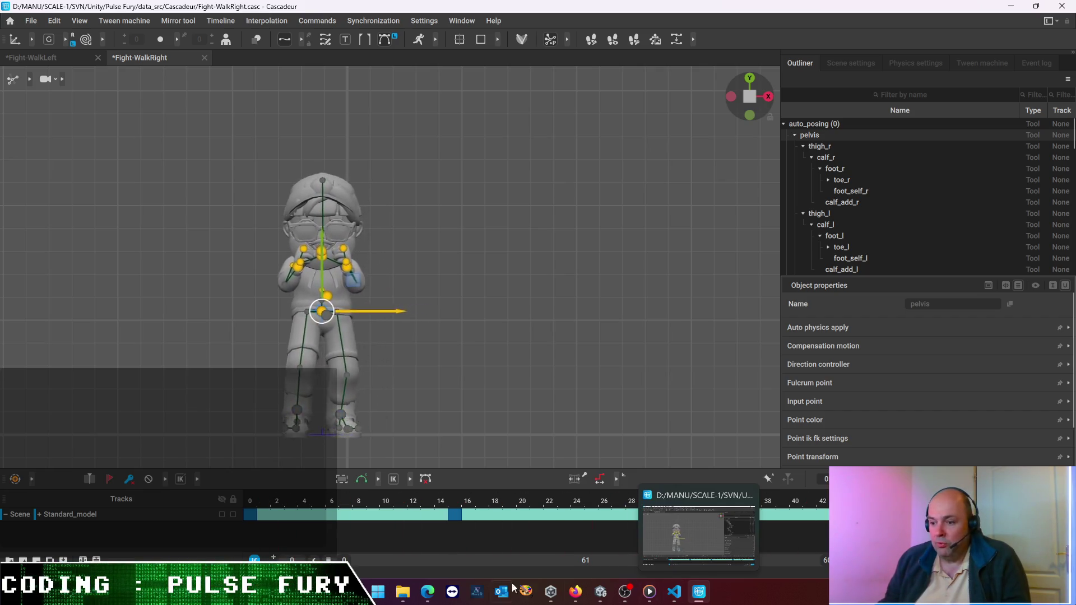
{"action": "mouse_move", "coordinate": [428, 592]}
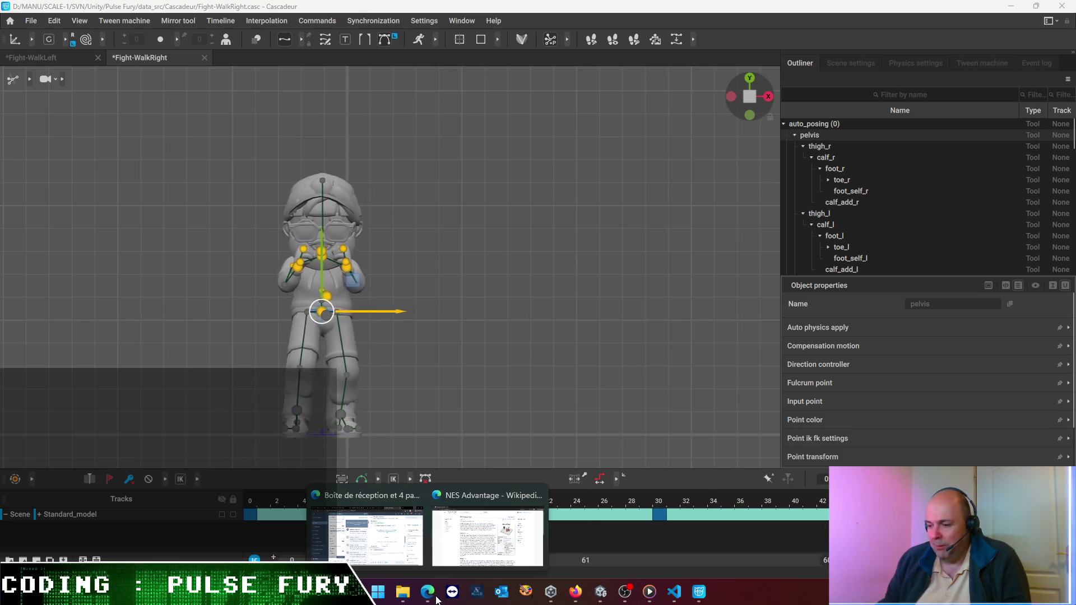
{"action": "left_click", "coordinate": [600, 592]}
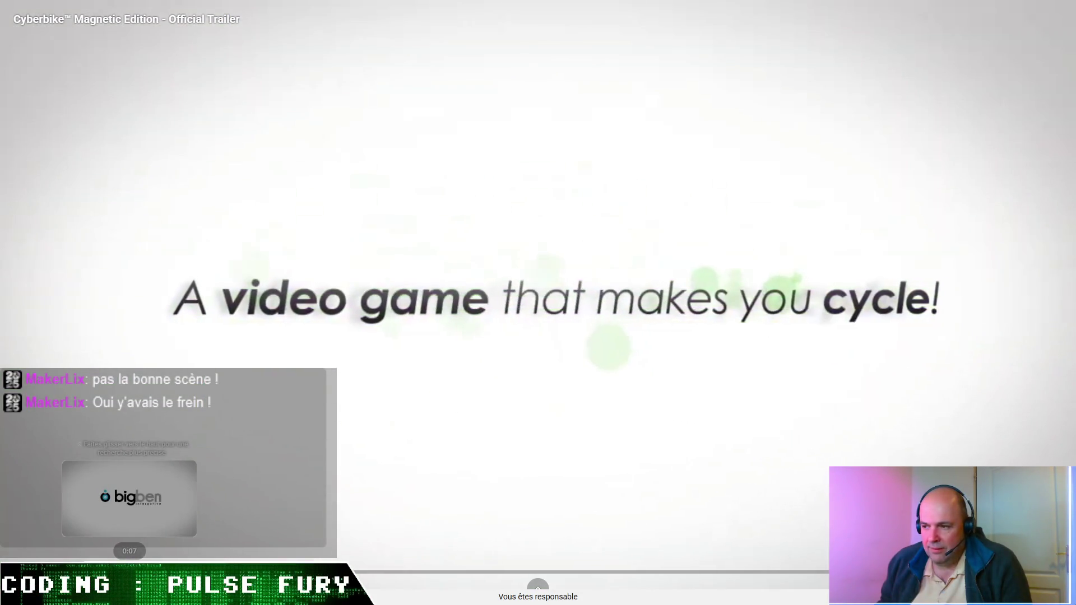
Rewind the Cyberbike trailer to its intro, leave fullscreen and minimize Edge to reveal Unity
{"action": "left_click", "coordinate": [74, 572]}
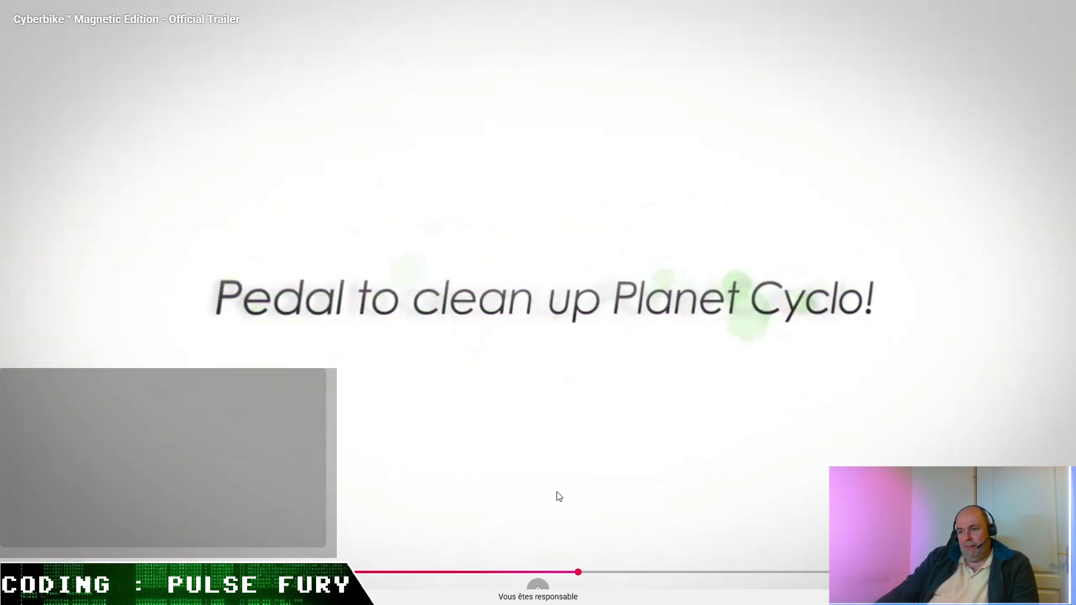
{"action": "key", "text": "Escape"}
{"action": "left_click", "coordinate": [1014, 11]}
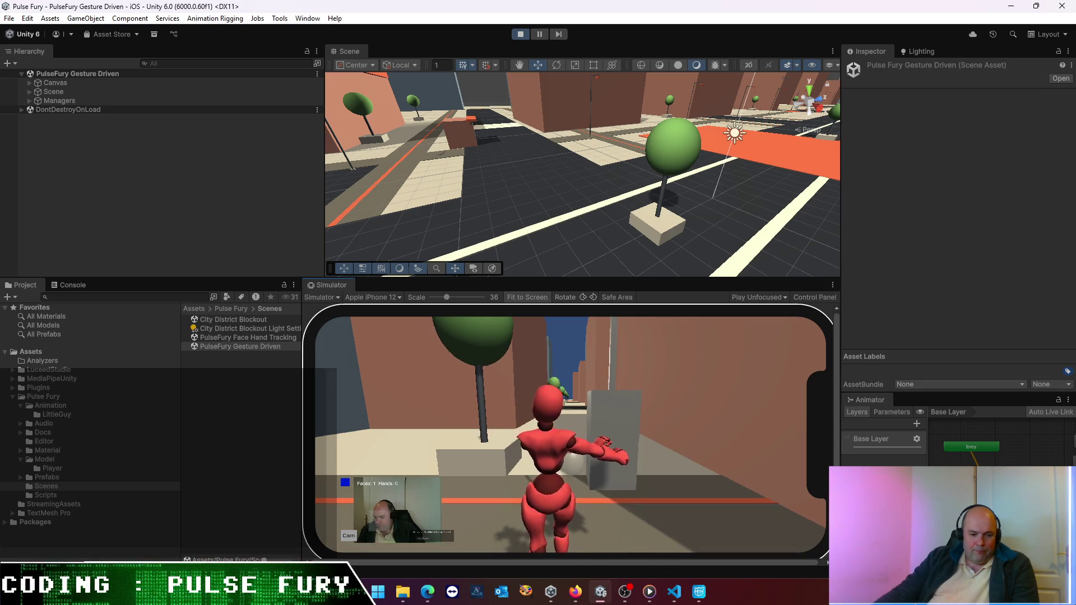
Restore the Edge window, move it aside and minimize it so the Unity simulator shows
{"action": "left_click", "coordinate": [427, 592]}
{"action": "left_click_drag", "start_coordinate": [285, 12], "coordinate": [285, 50]}
{"action": "left_click", "coordinate": [478, 47]}
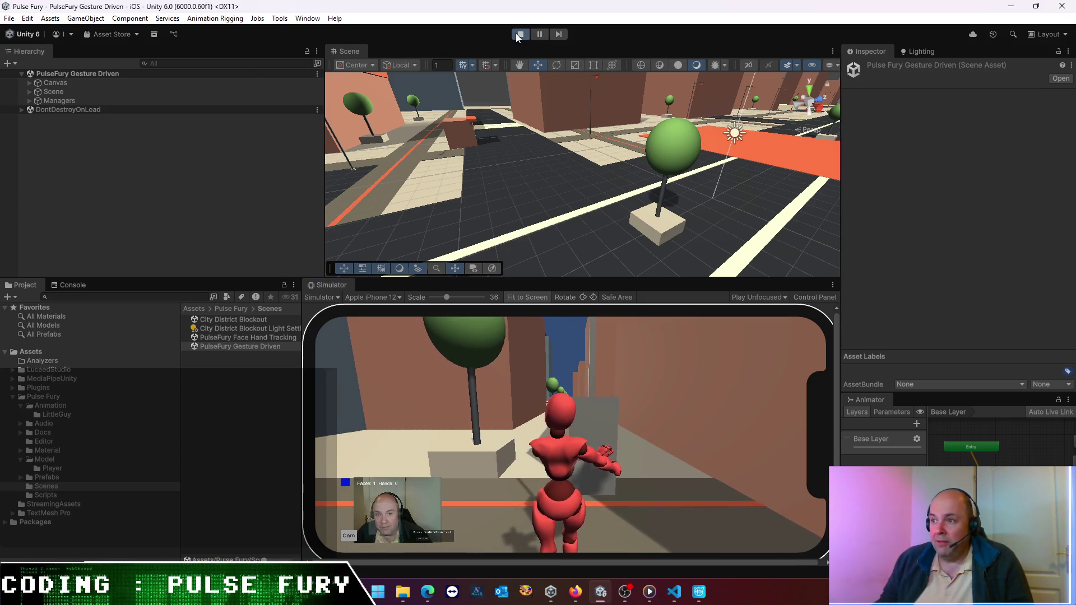
Stop Unity's play mode with Ctrl+P
{"action": "key", "text": "ctrl+p"}
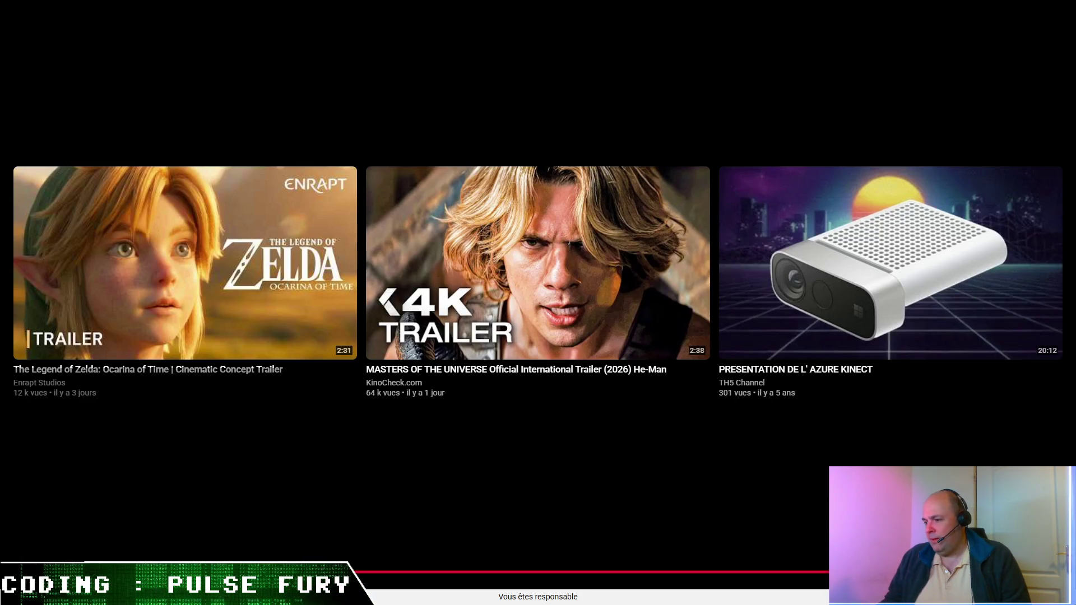
Leave fullscreen and replace the old search with a 'guitar hero wii' YouTube search
{"action": "key", "text": "Escape"}
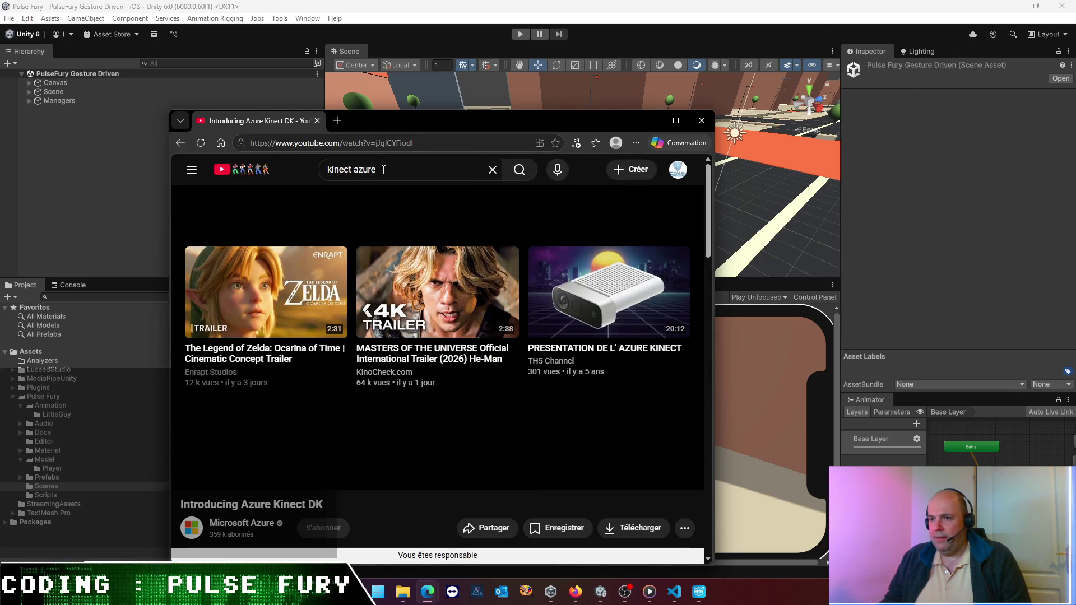
{"action": "triple_click", "coordinate": [383, 169]}
{"action": "type", "text": "guitazr"}
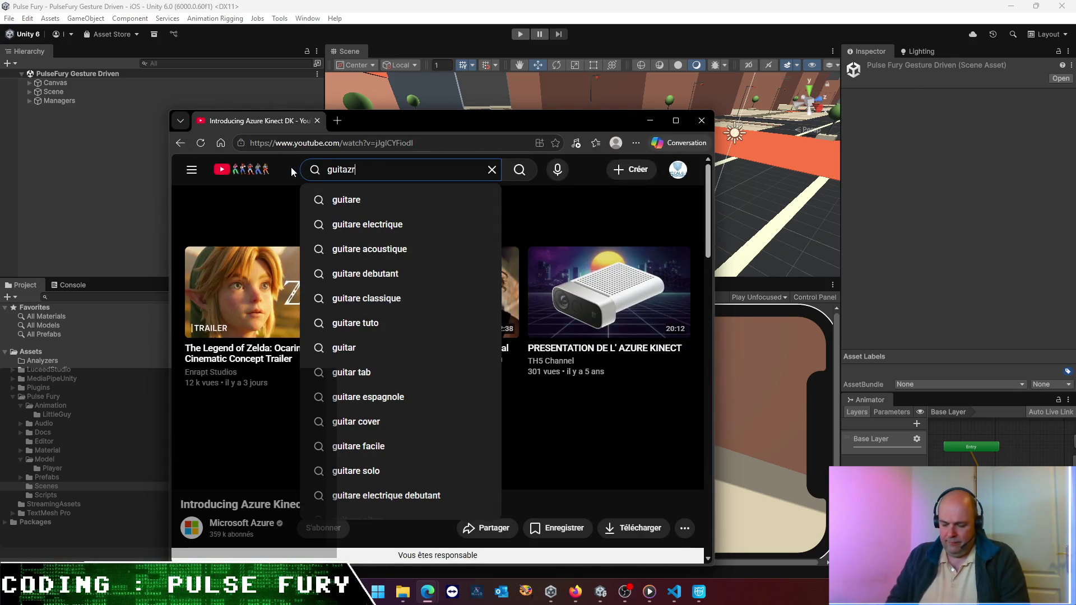
{"action": "key", "text": "BackSpace"}
{"action": "key", "text": "BackSpace"}
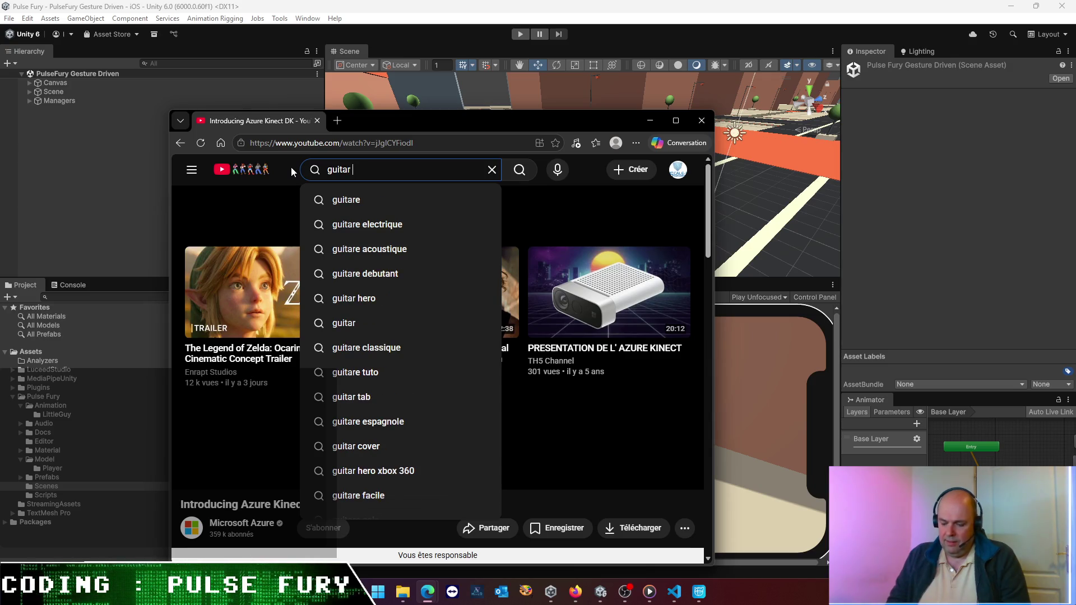
{"action": "type", "text": "r hero wii"}
{"action": "key", "text": "Return"}
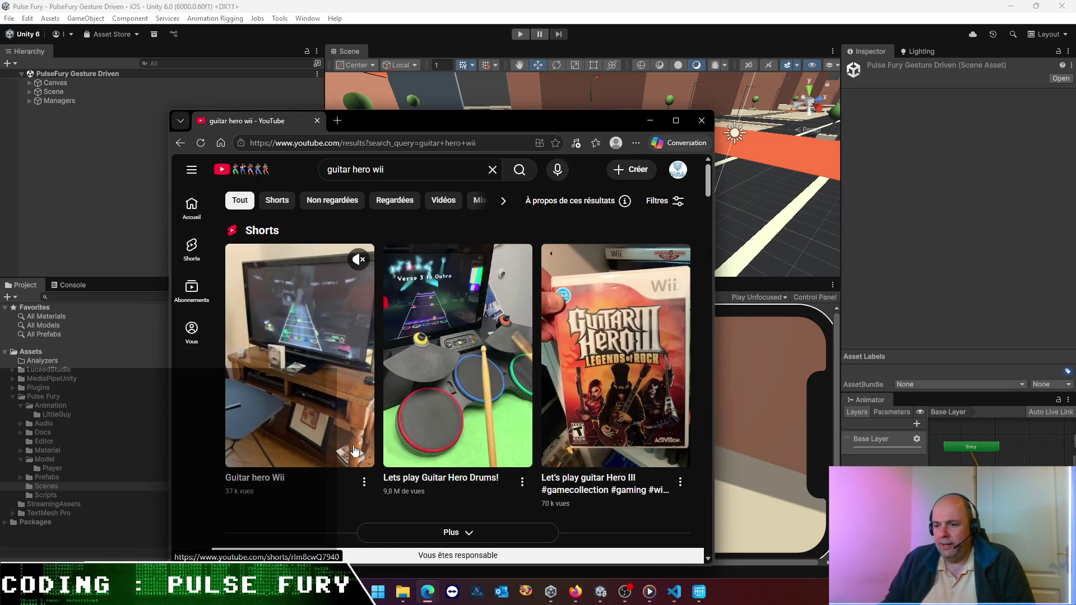
Maximize Edge, watch the first Guitar Hero Wii Short, then go back to the results
{"action": "left_click", "coordinate": [675, 120]}
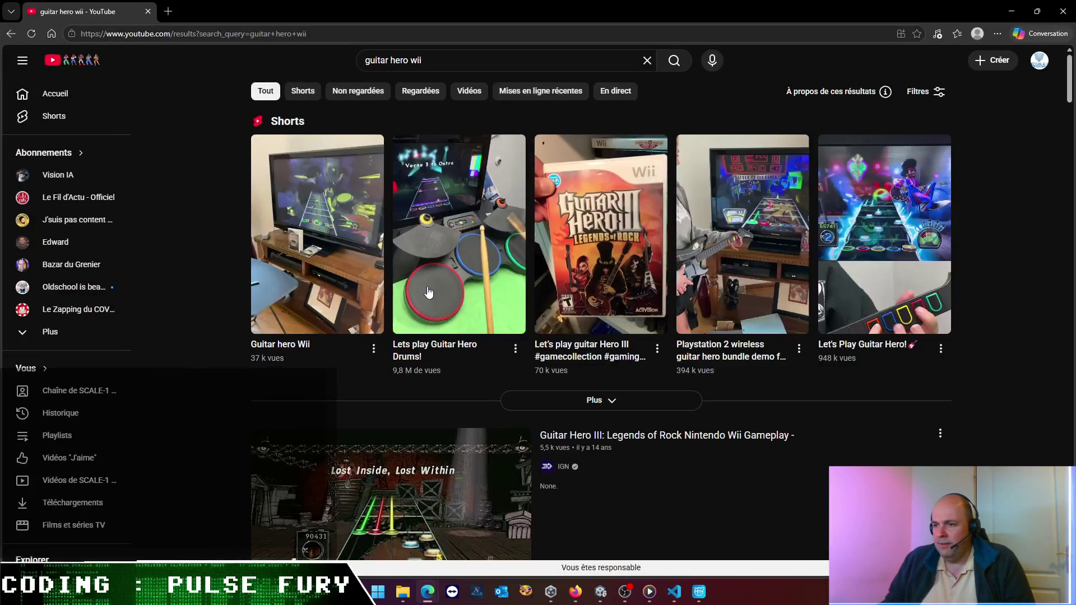
{"action": "left_click", "coordinate": [355, 289]}
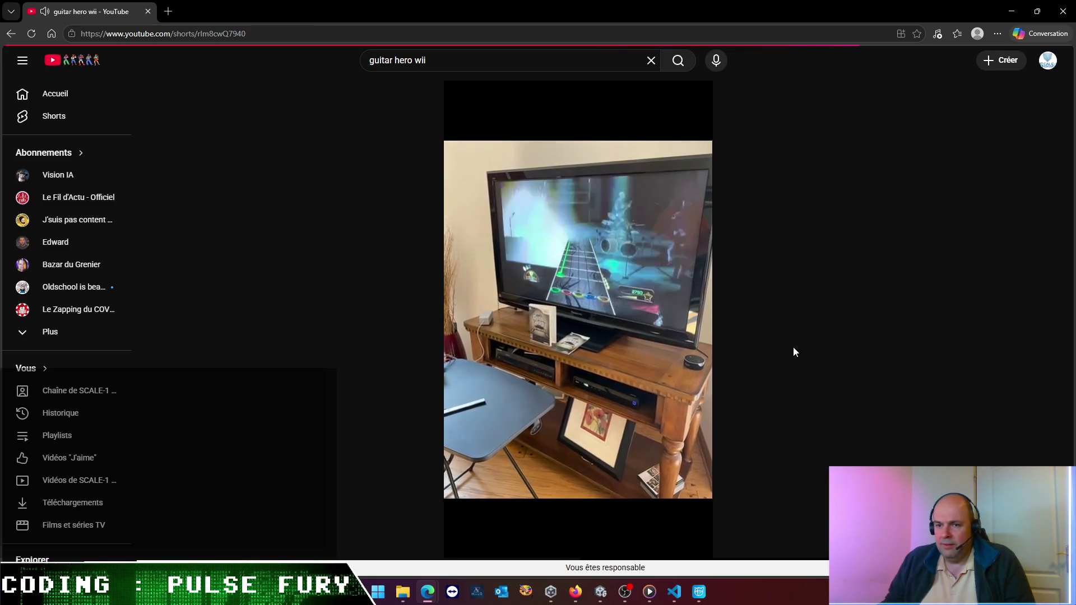
{"action": "scroll", "coordinate": [673, 425], "scroll_direction": "down", "scroll_amount": 1}
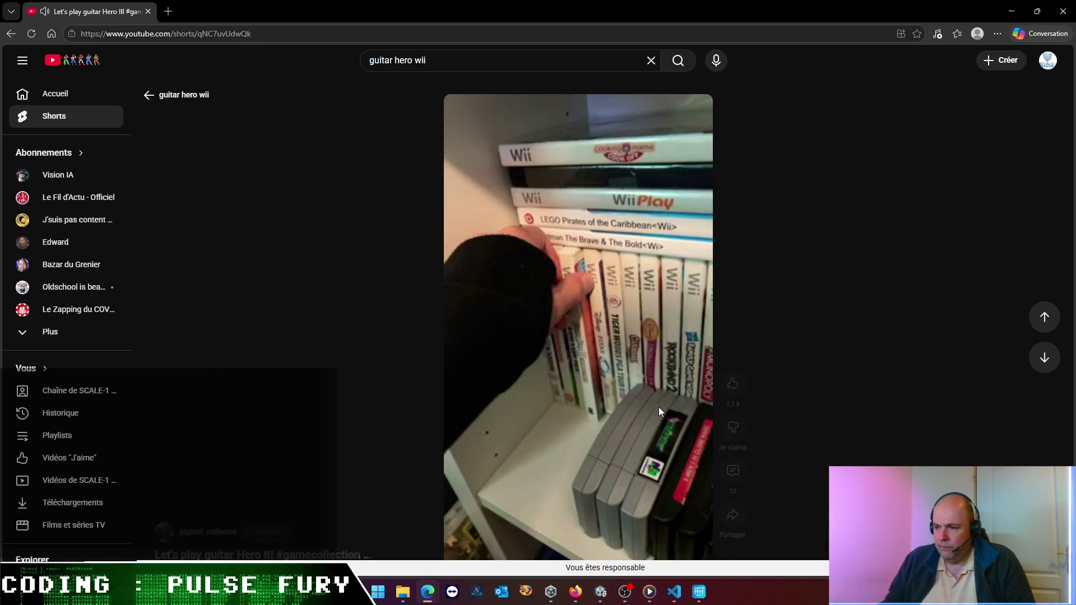
{"action": "scroll", "coordinate": [659, 407], "scroll_direction": "down", "scroll_amount": 1}
{"action": "scroll", "coordinate": [642, 499], "scroll_direction": "up", "scroll_amount": 1}
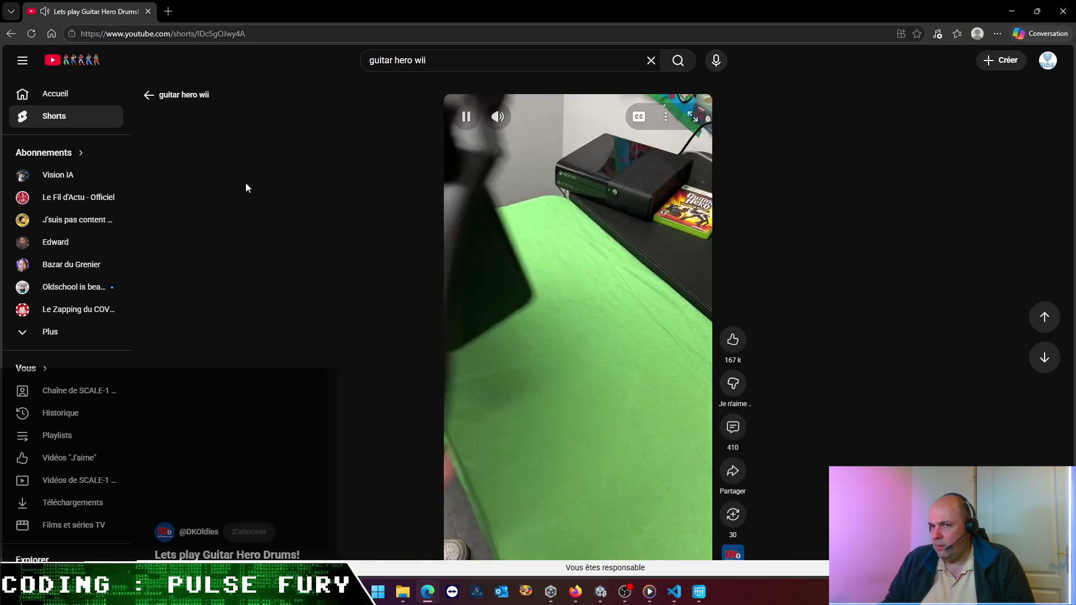
{"action": "key", "text": "alt+Left"}
{"action": "scroll", "coordinate": [475, 323], "scroll_direction": "down", "scroll_amount": 3}
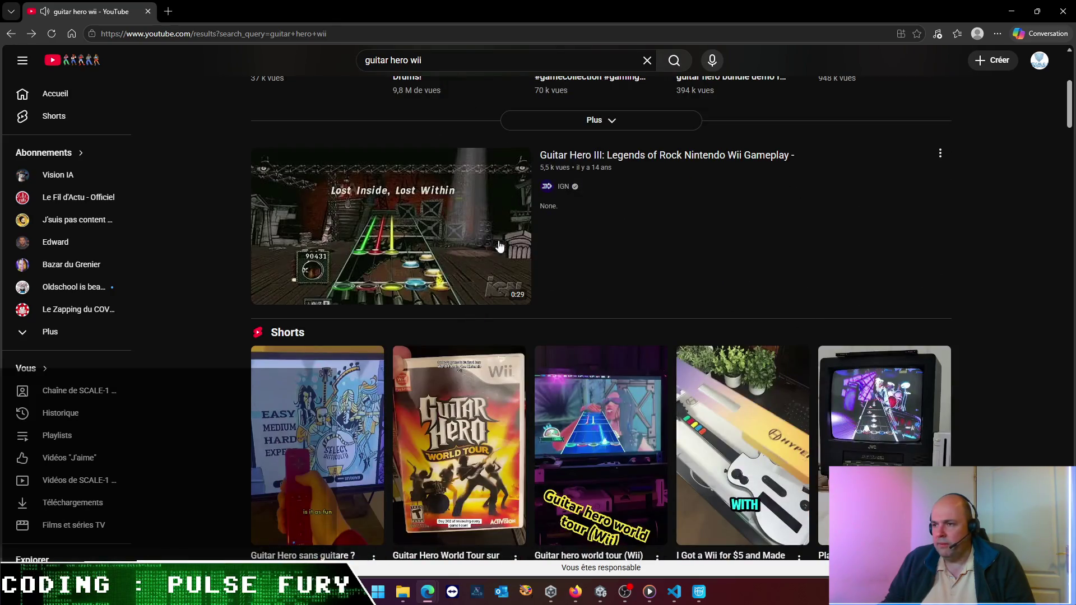
{"action": "scroll", "coordinate": [434, 279], "scroll_direction": "down", "scroll_amount": 3}
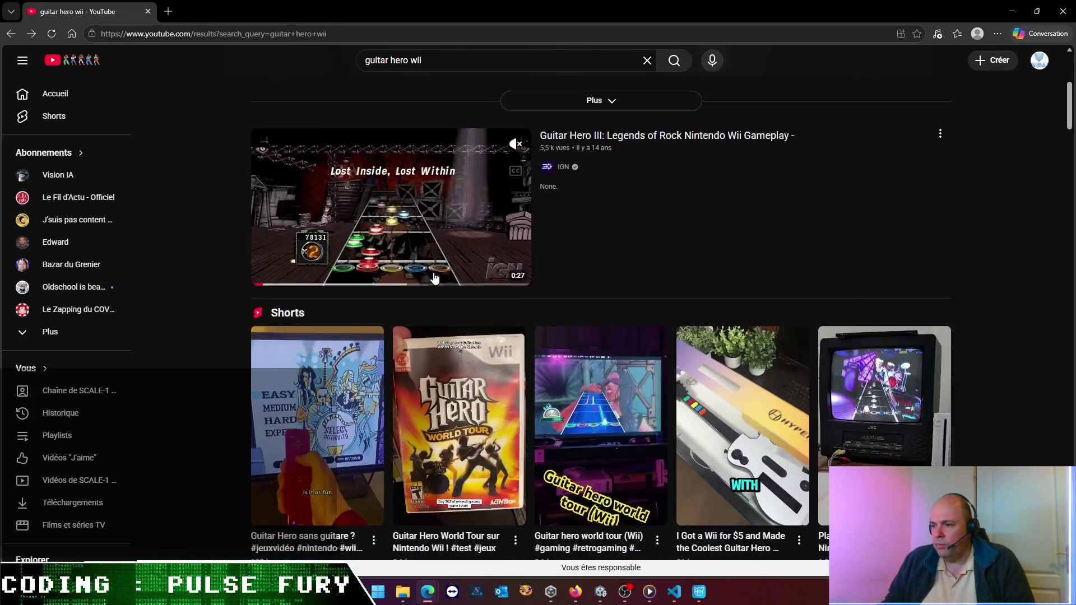
{"action": "scroll", "coordinate": [434, 280], "scroll_direction": "down", "scroll_amount": 2}
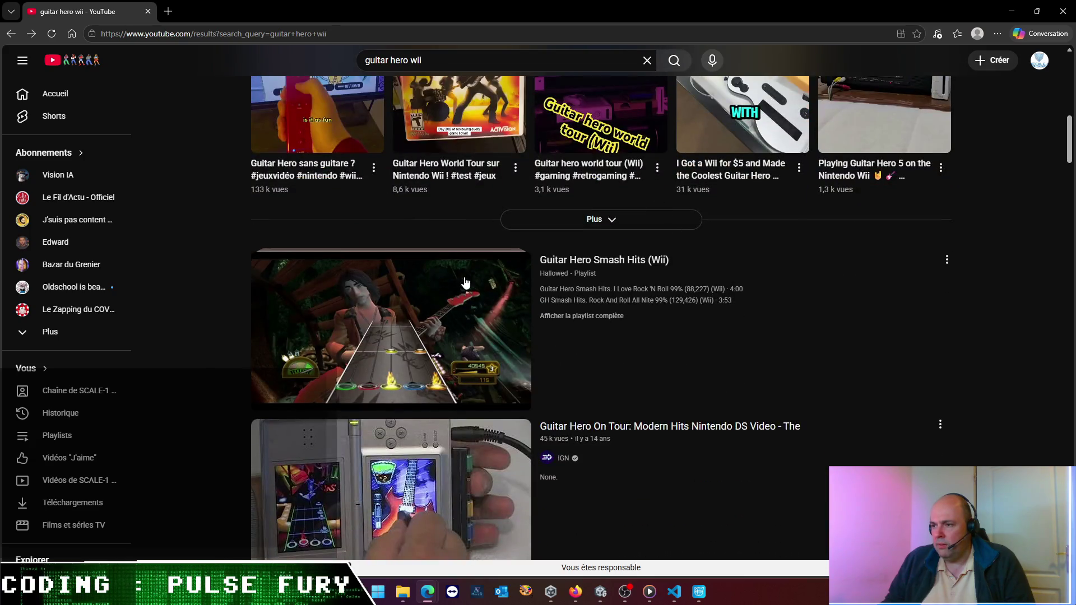
Play the Guitar Hero Smash Hits (Wii) video, skip to gameplay, watch it fullscreen, then exit fullscreen
{"action": "left_click", "coordinate": [591, 266]}
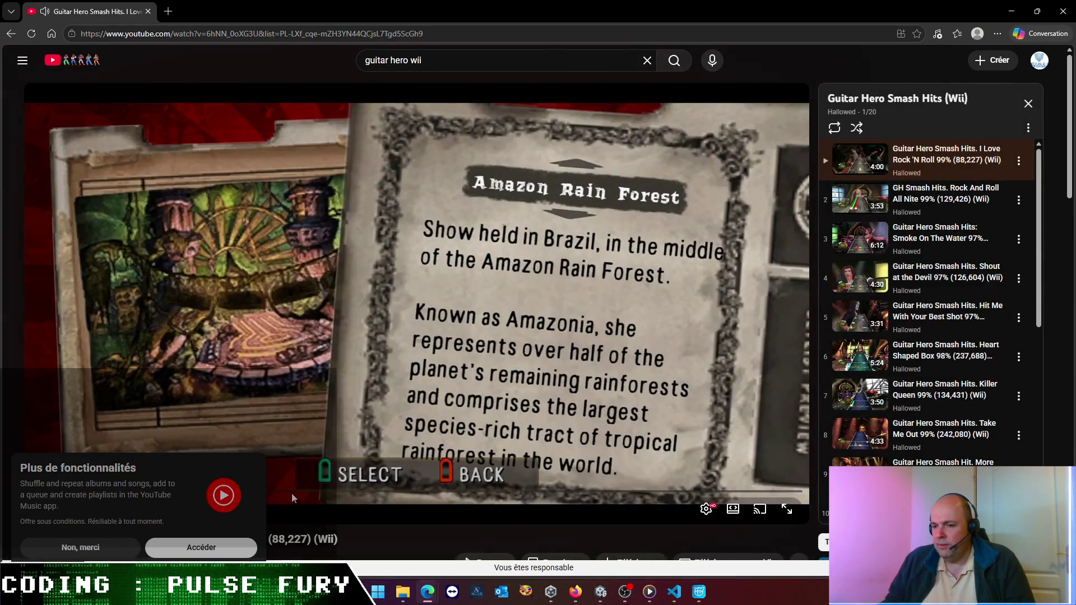
{"action": "left_click", "coordinate": [286, 492]}
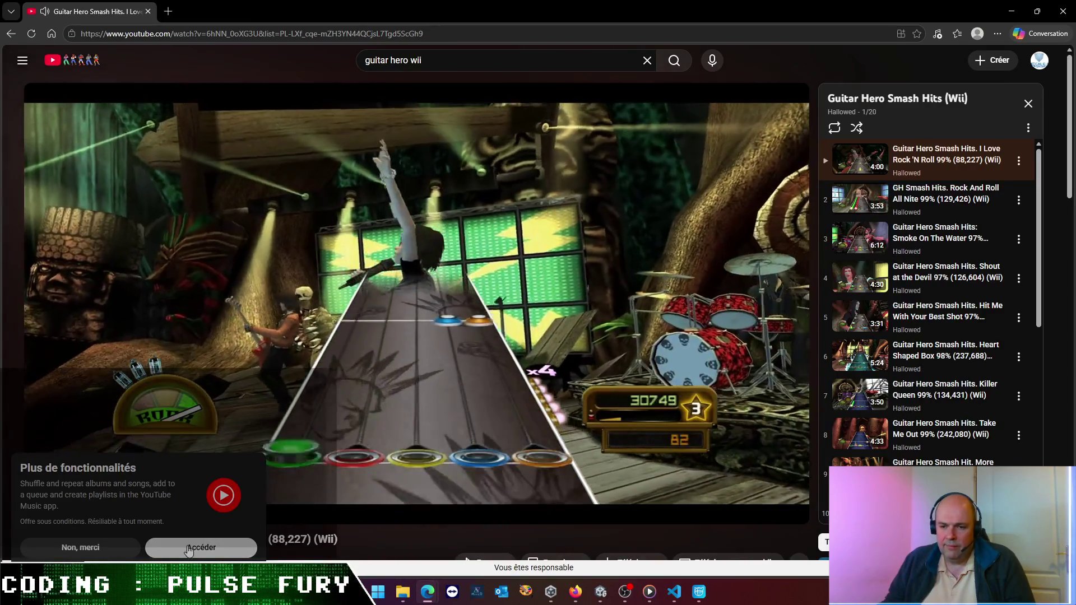
{"action": "left_click", "coordinate": [82, 548]}
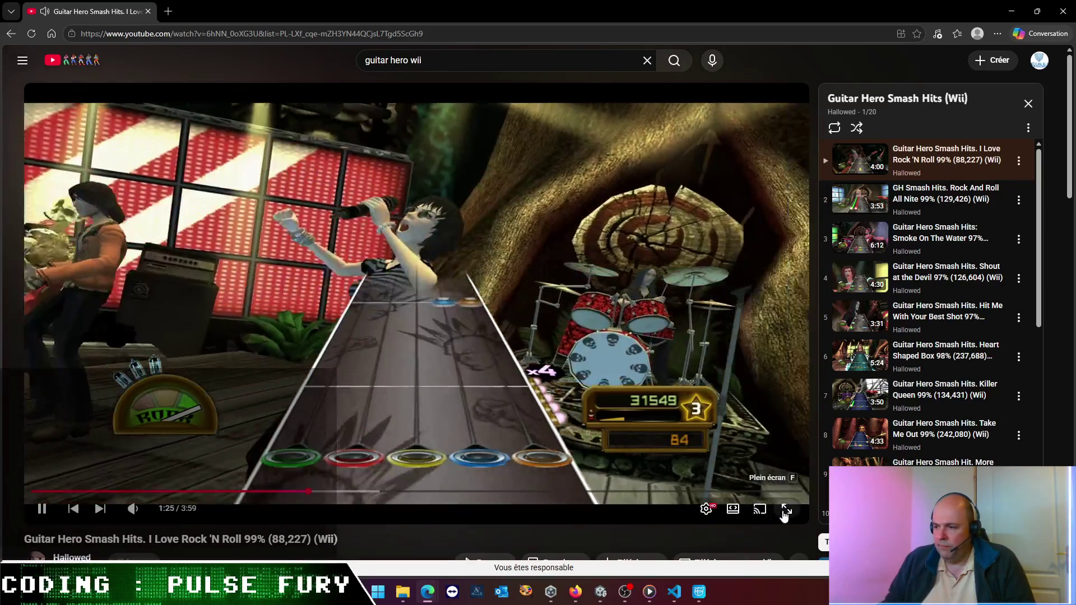
{"action": "left_click", "coordinate": [787, 509]}
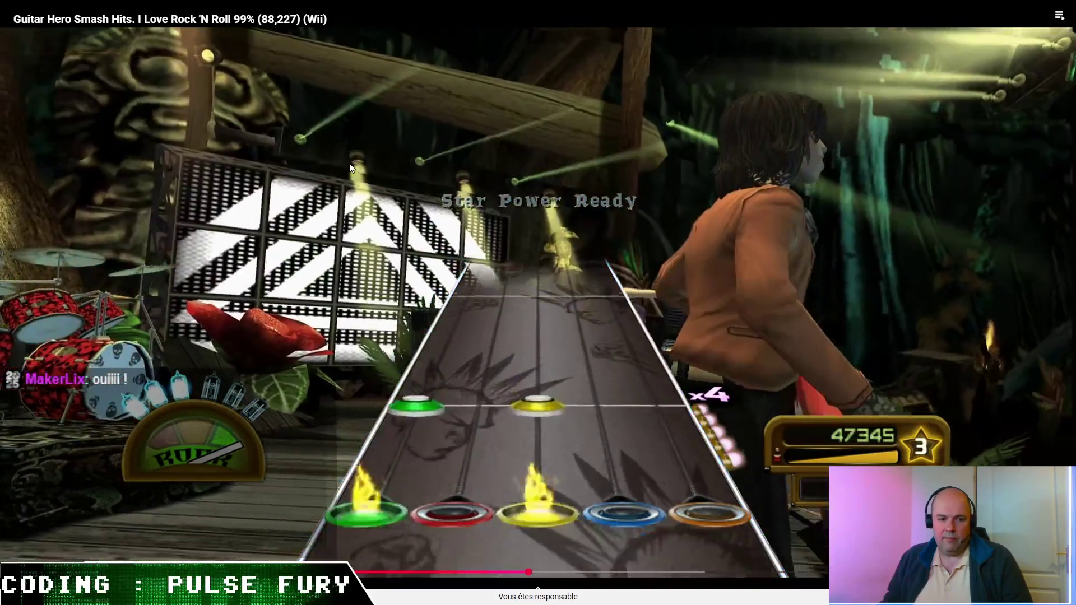
{"action": "key", "text": "Escape"}
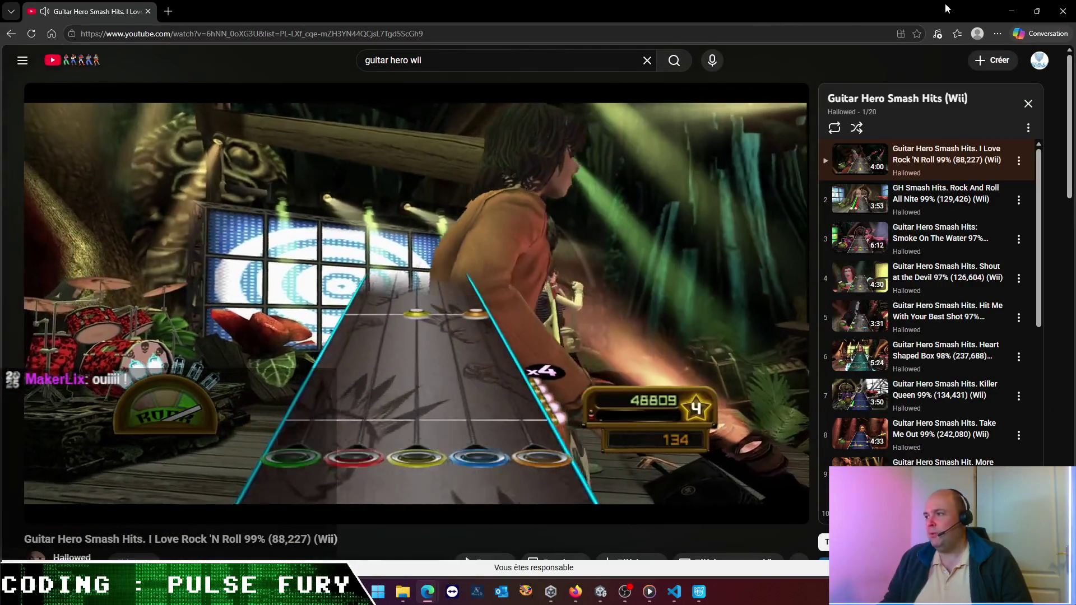
Minimize the browser so the Unity editor with the Pulse Fury scene shows again
{"action": "left_click", "coordinate": [1010, 11]}
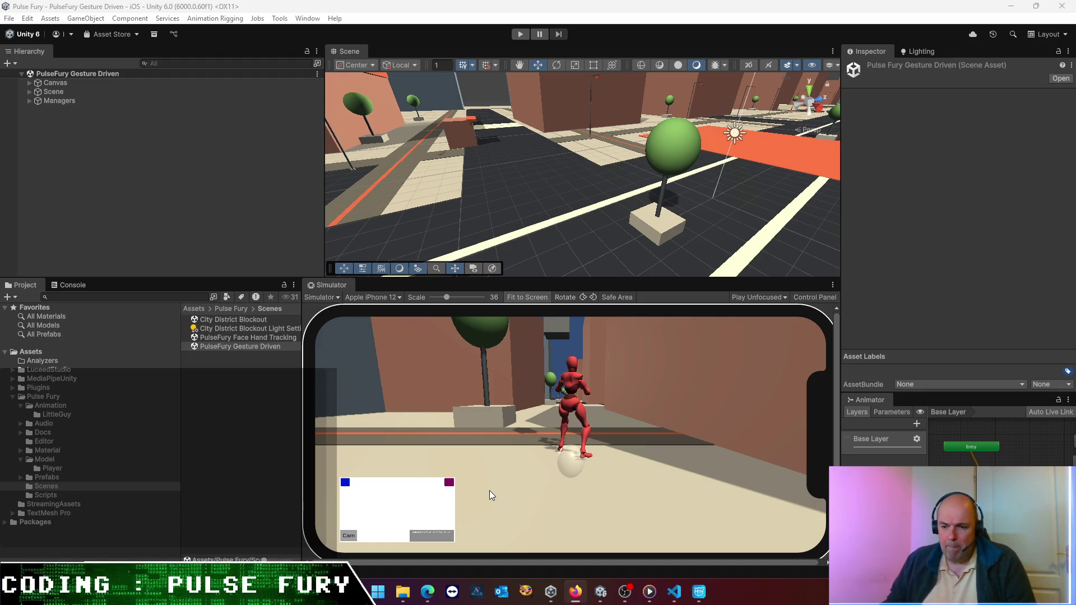
{"action": "key", "text": "super+d"}
{"action": "key", "text": "super+d"}
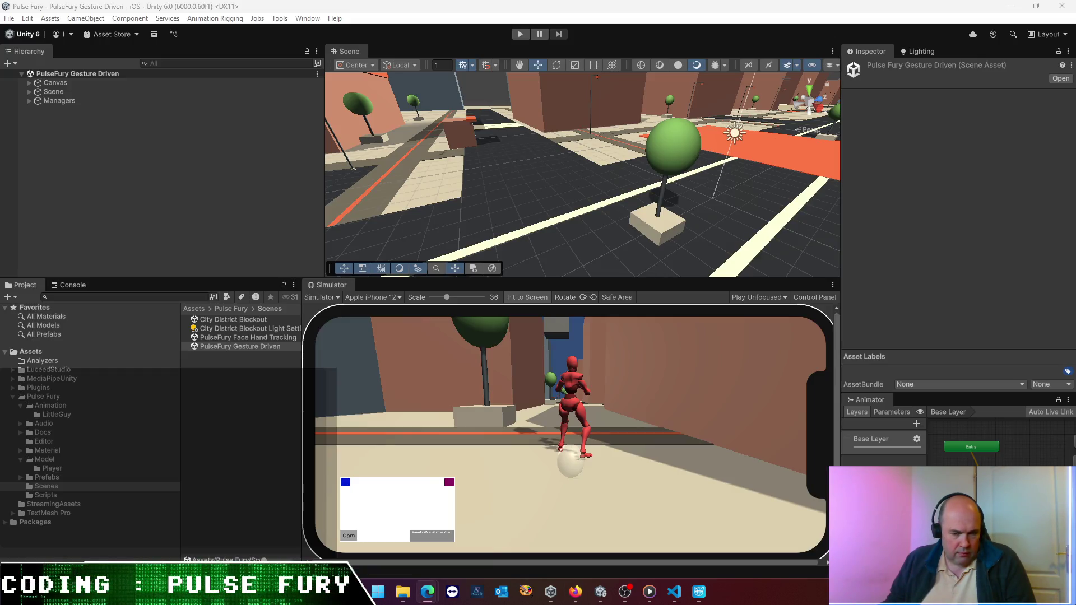
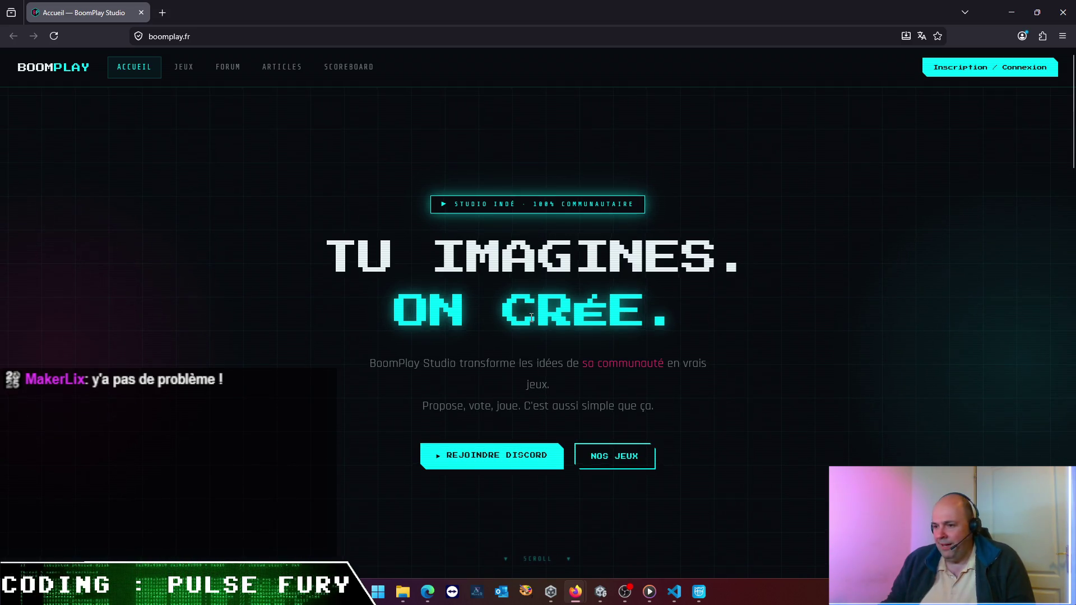
{"action": "scroll", "coordinate": [531, 317], "scroll_direction": "down", "scroll_amount": 1}
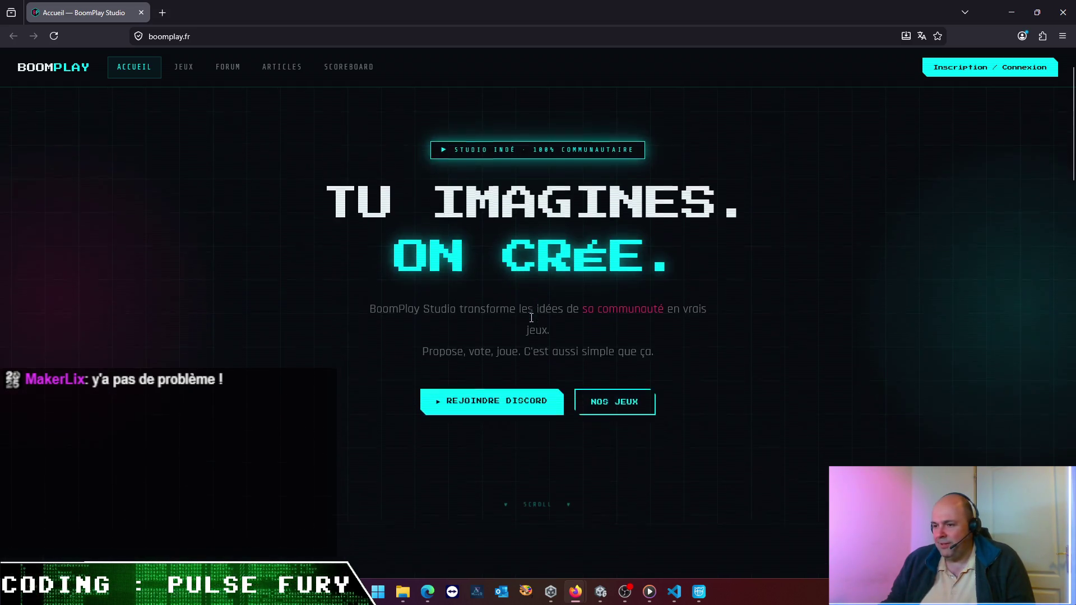
{"action": "scroll", "coordinate": [564, 325], "scroll_direction": "down", "scroll_amount": 3}
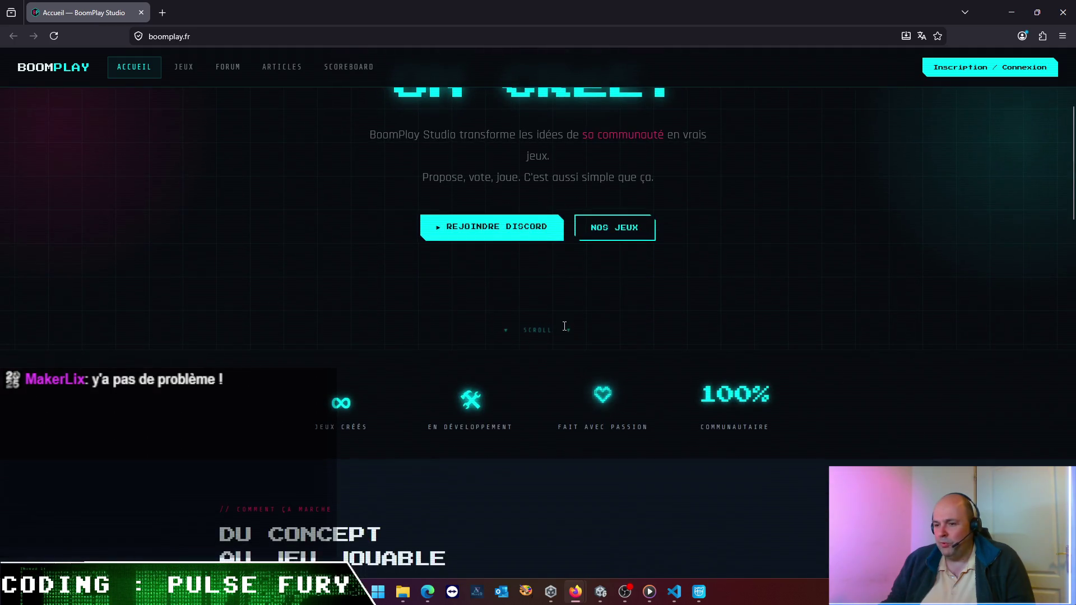
{"action": "scroll", "coordinate": [345, 305], "scroll_direction": "down", "scroll_amount": 1}
{"action": "scroll", "coordinate": [352, 342], "scroll_direction": "down", "scroll_amount": 2}
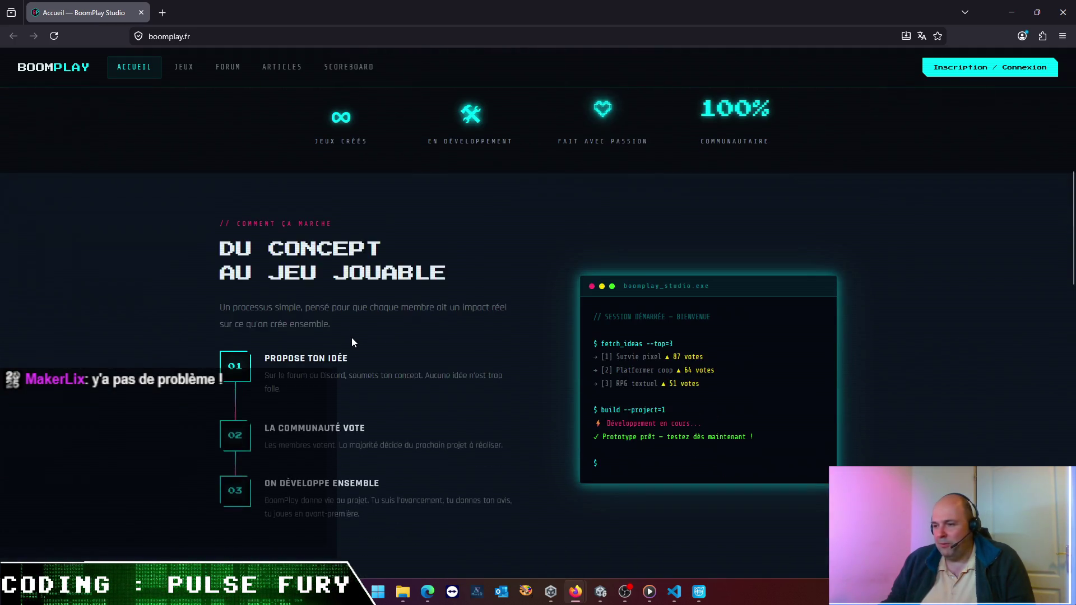
{"action": "scroll", "coordinate": [351, 337], "scroll_direction": "down", "scroll_amount": 2}
{"action": "scroll", "coordinate": [352, 336], "scroll_direction": "up", "scroll_amount": 1}
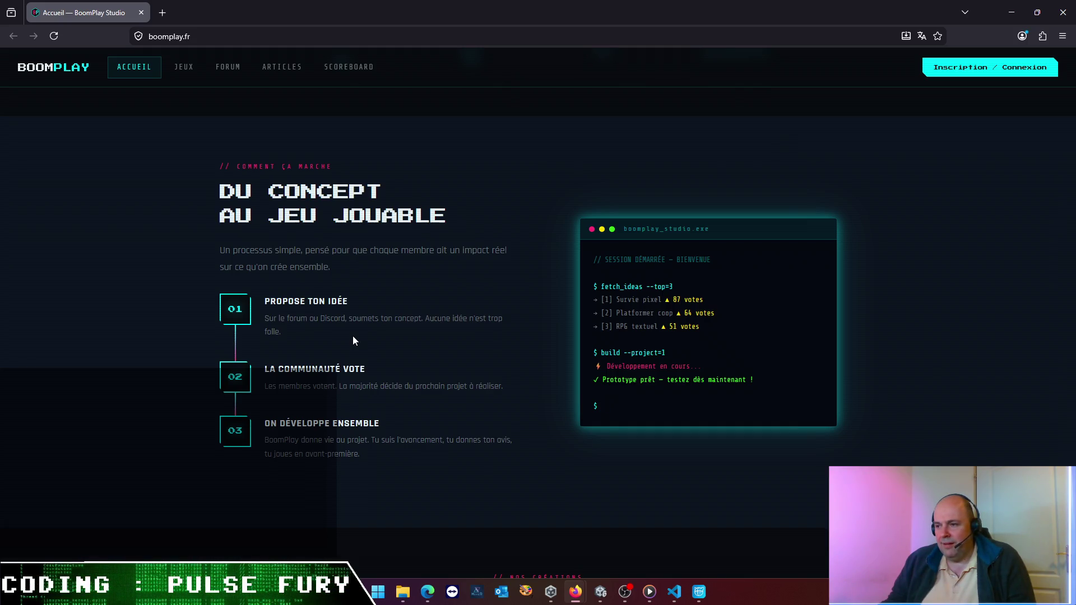
{"action": "scroll", "coordinate": [352, 335], "scroll_direction": "down", "scroll_amount": 1}
{"action": "scroll", "coordinate": [355, 334], "scroll_direction": "down", "scroll_amount": 4}
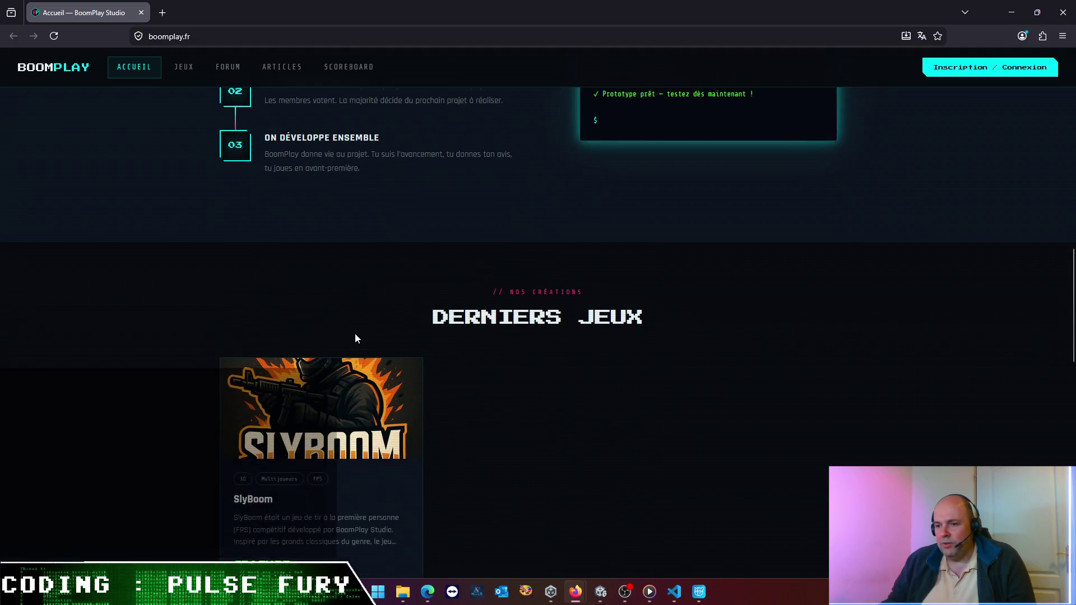
{"action": "scroll", "coordinate": [356, 334], "scroll_direction": "down", "scroll_amount": 3}
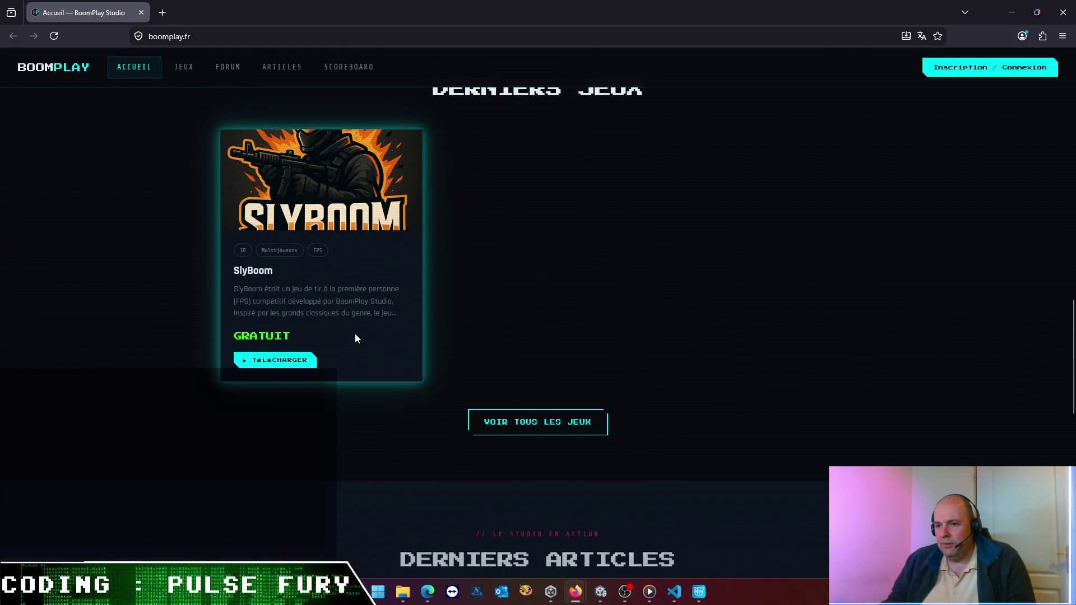
Open the SlyBoom game's detail page from the home page's latest games
{"action": "left_click", "coordinate": [294, 362]}
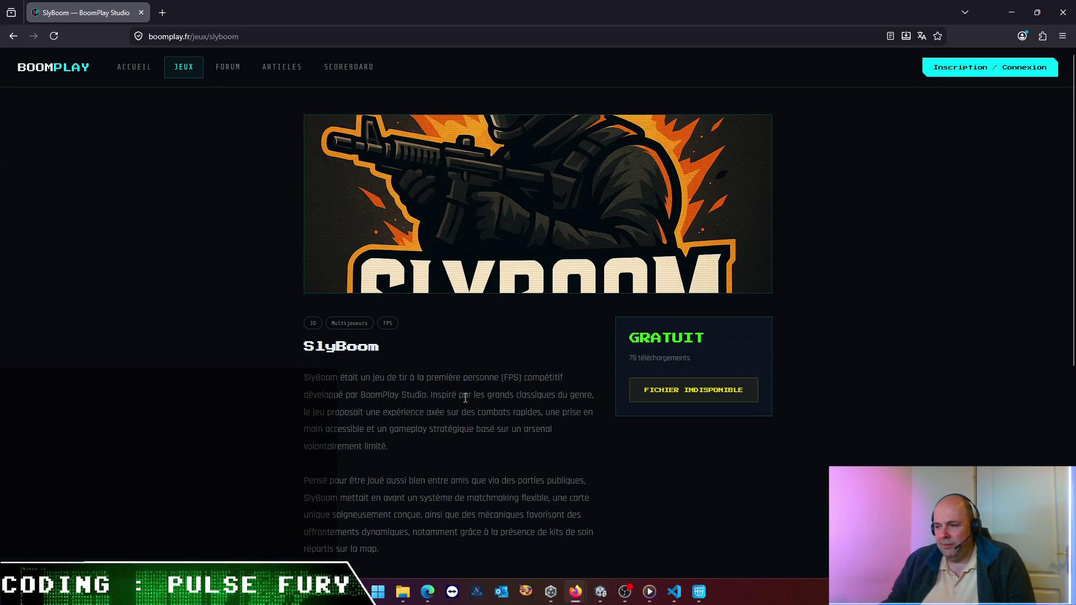
{"action": "scroll", "coordinate": [465, 397], "scroll_direction": "down", "scroll_amount": 3}
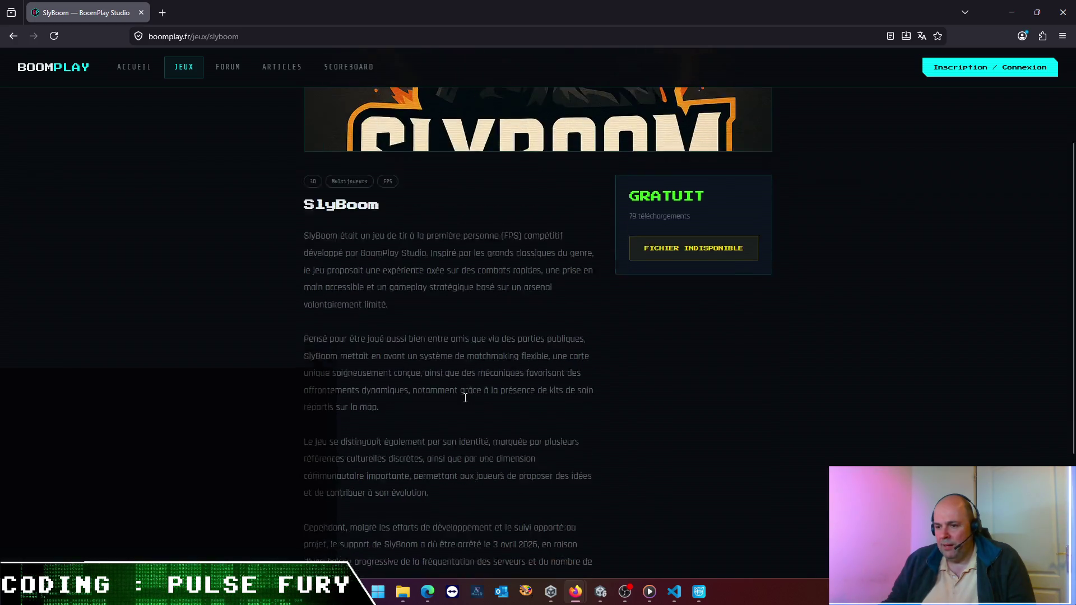
{"action": "scroll", "coordinate": [464, 402], "scroll_direction": "down", "scroll_amount": 1}
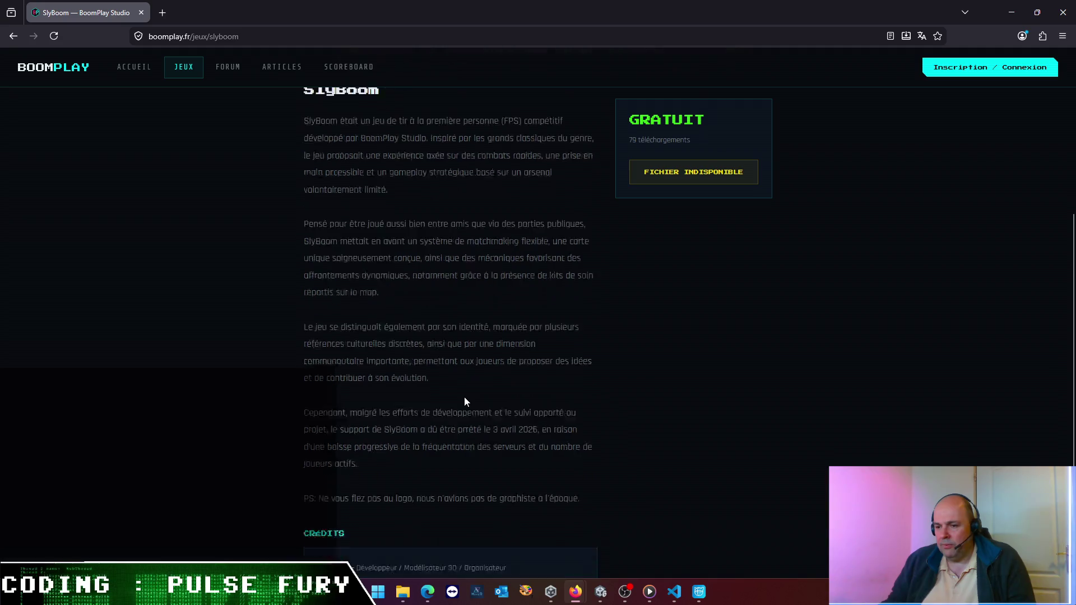
{"action": "scroll", "coordinate": [464, 402], "scroll_direction": "up", "scroll_amount": 3}
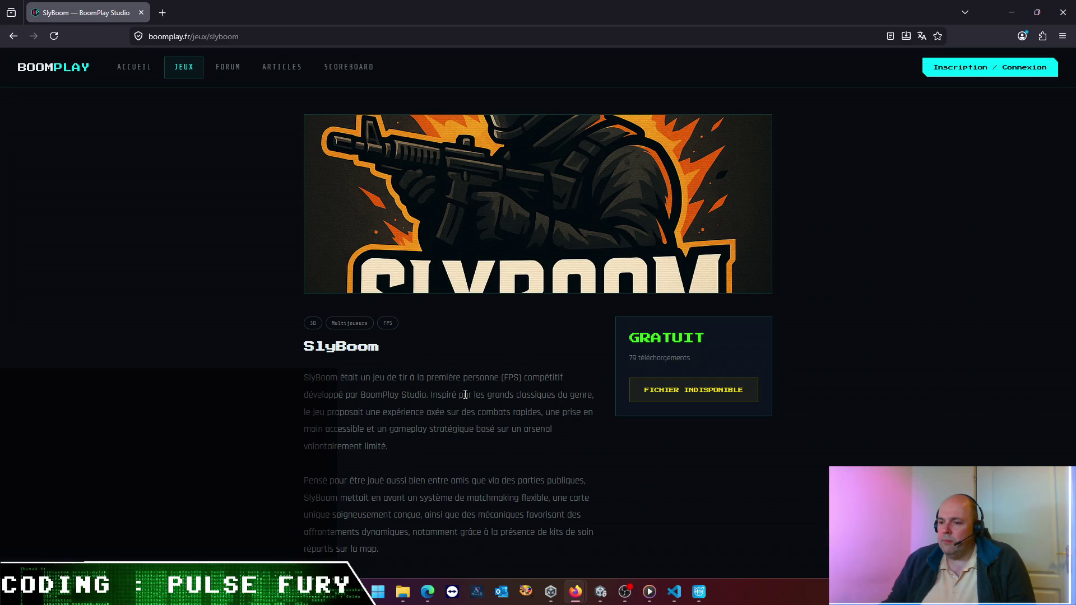
Visit the home, games catalogue, forum, articles and scoreboard pages, ending on articles
{"action": "left_click", "coordinate": [134, 69]}
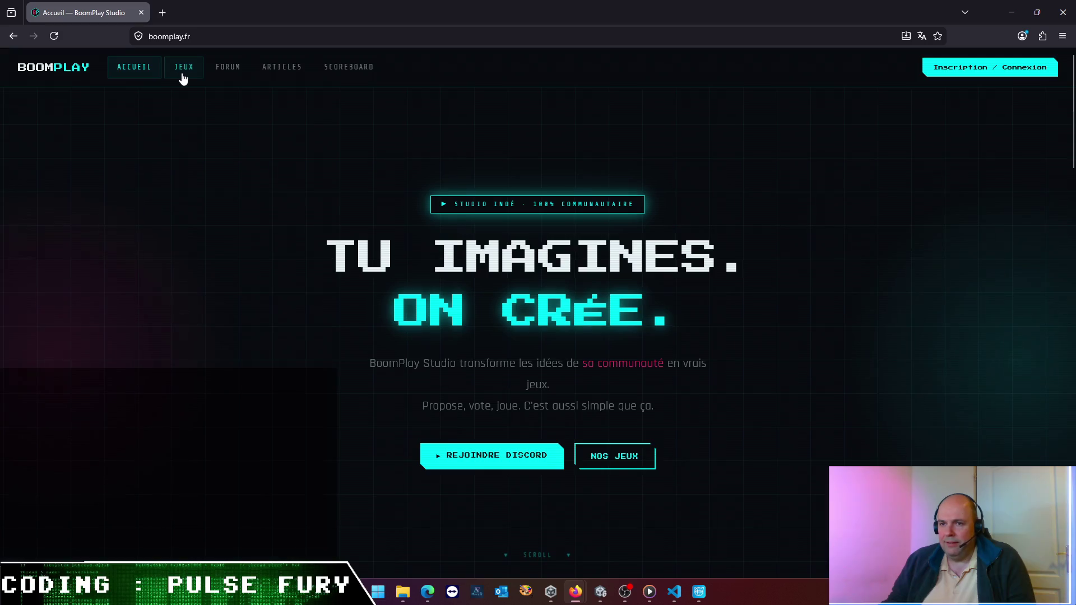
{"action": "left_click", "coordinate": [181, 72]}
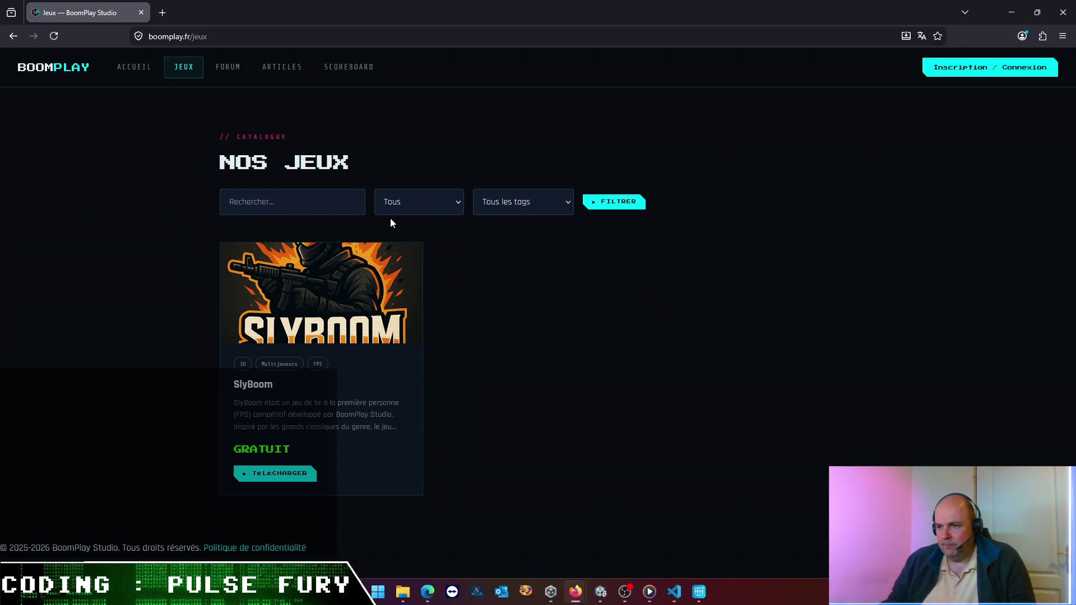
{"action": "left_click", "coordinate": [226, 73]}
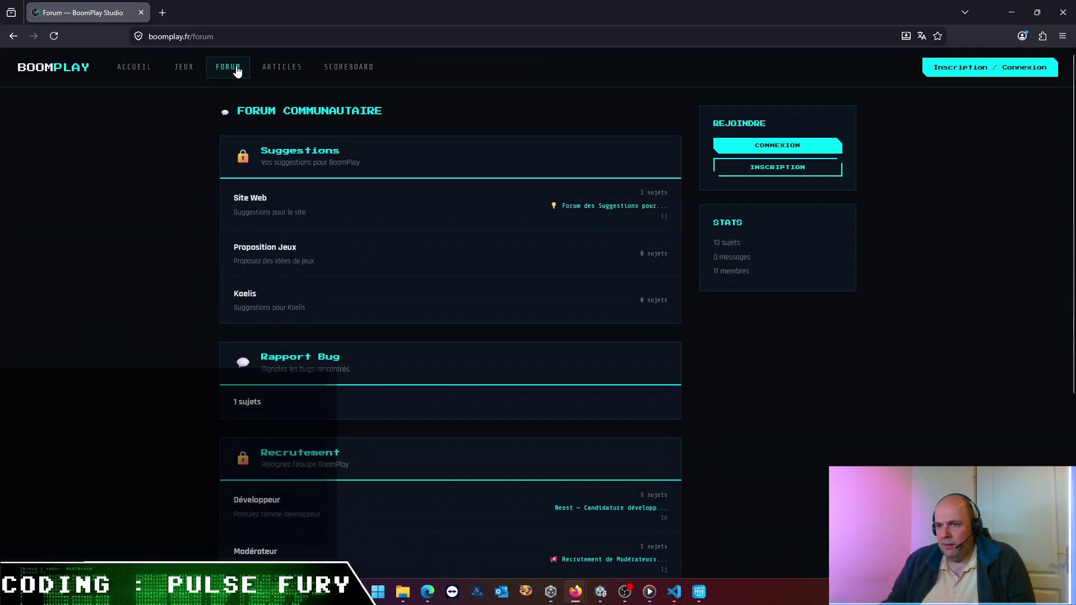
{"action": "left_click", "coordinate": [282, 67]}
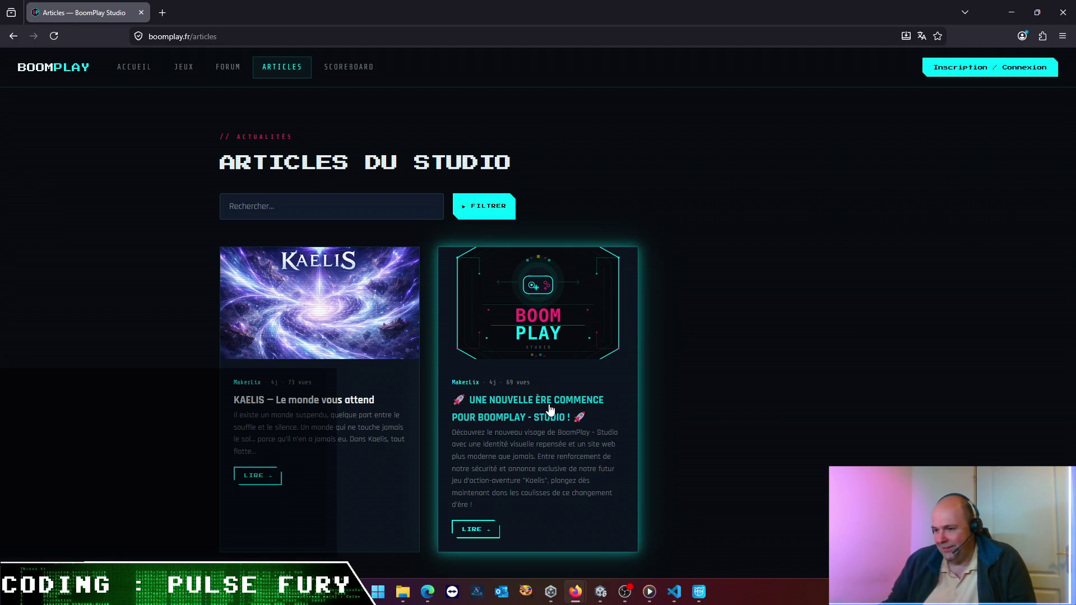
{"action": "left_click", "coordinate": [345, 69]}
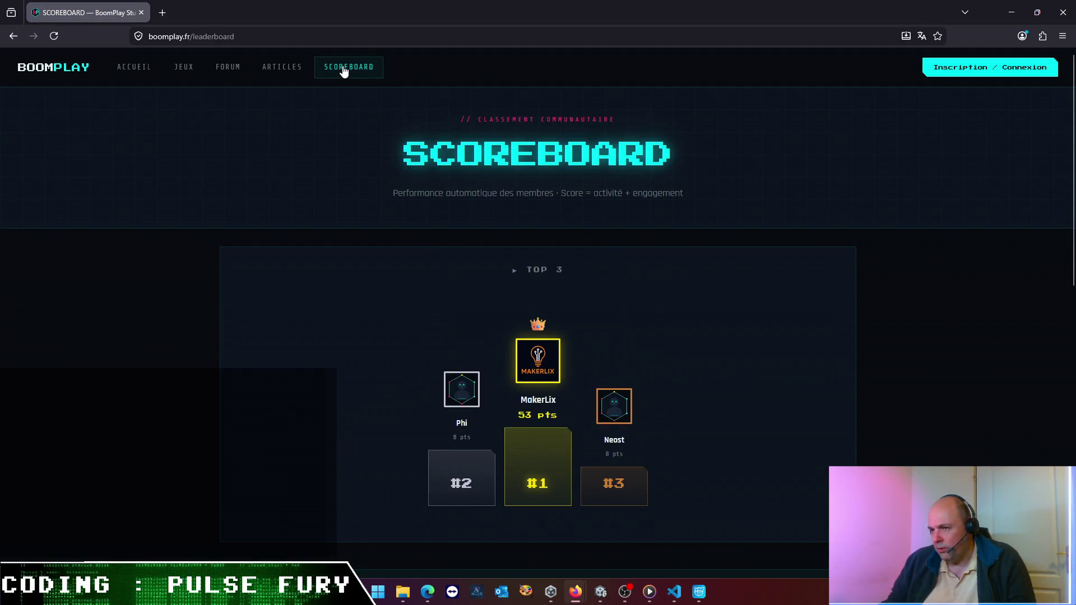
{"action": "left_click", "coordinate": [287, 70]}
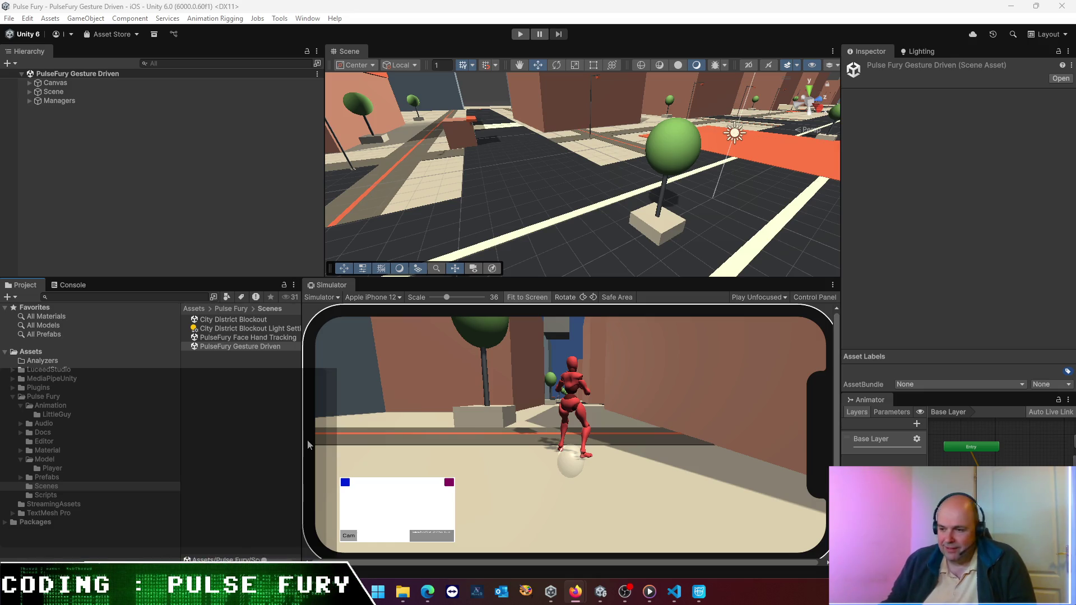
Widen the Project file list beside the simulator, then bring Cascadeur to the front
{"action": "mouse_move", "coordinate": [301, 464]}
{"action": "left_mouse_down"}
{"action": "mouse_move", "coordinate": [370, 471]}
{"action": "mouse_move", "coordinate": [321, 470]}
{"action": "left_mouse_up"}
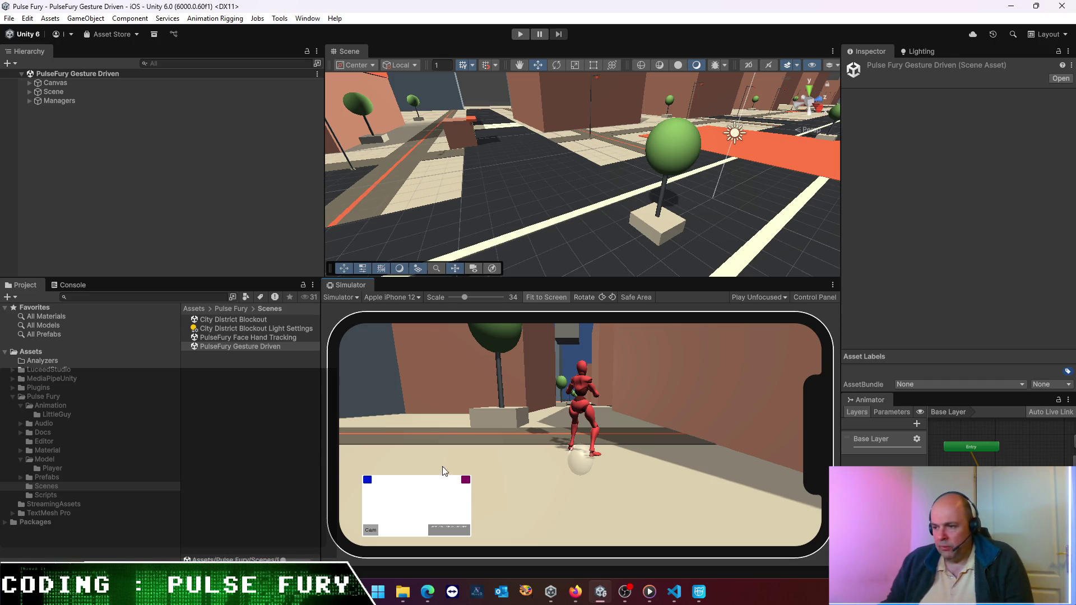
{"action": "mouse_move", "coordinate": [699, 592]}
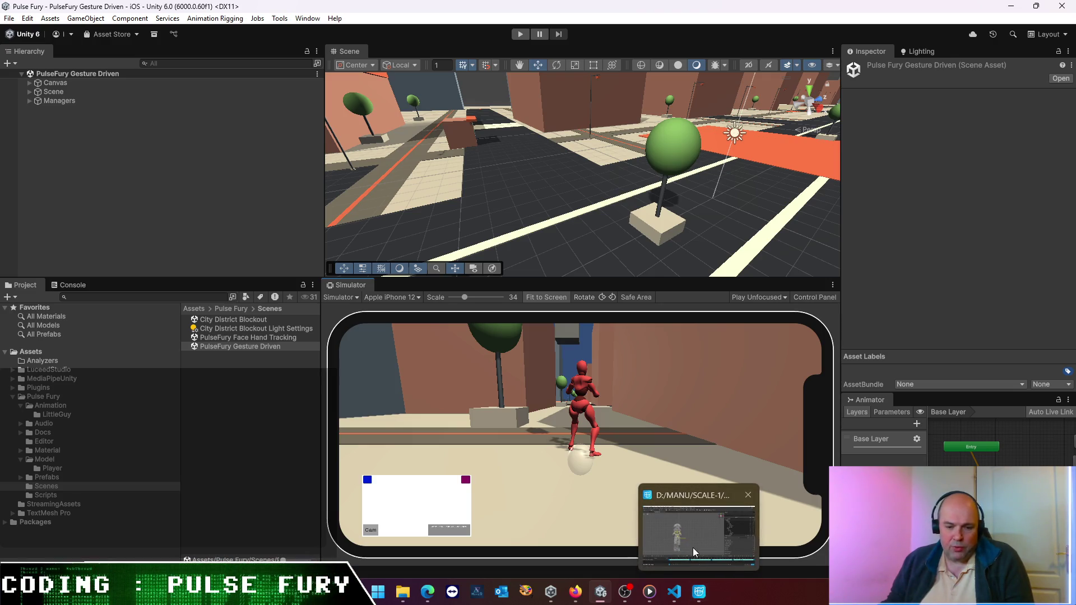
{"action": "left_click", "coordinate": [693, 532]}
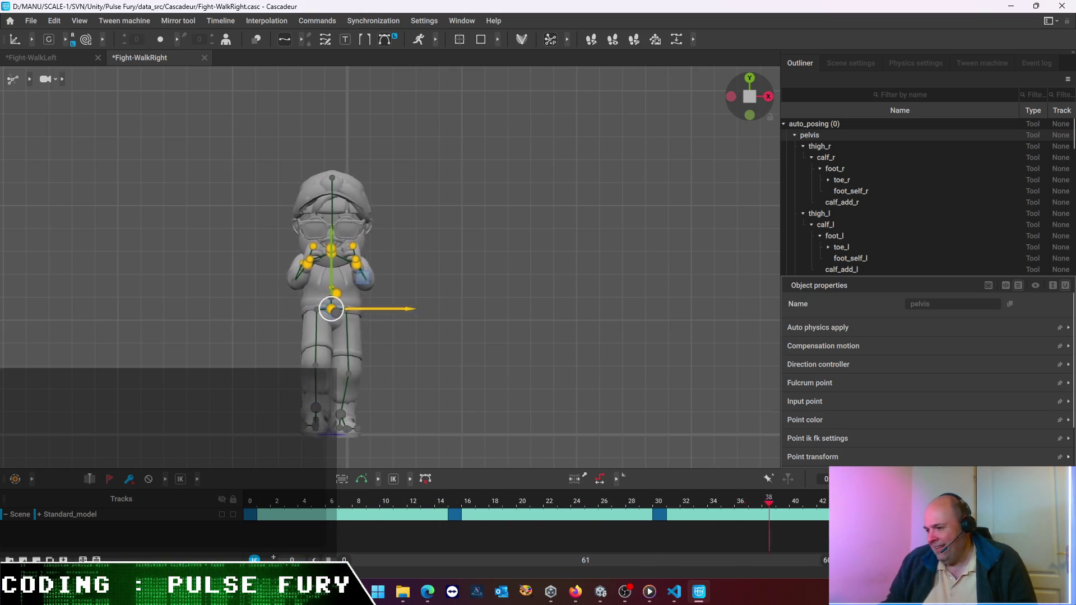
Orbit from the front view into a perspective view of the Fight-WalkRight character
{"action": "mouse_move", "coordinate": [628, 354]}
{"action": "middle_mouse_down"}
{"action": "mouse_move", "coordinate": [481, 382]}
{"action": "mouse_move", "coordinate": [578, 386]}
{"action": "middle_mouse_up"}
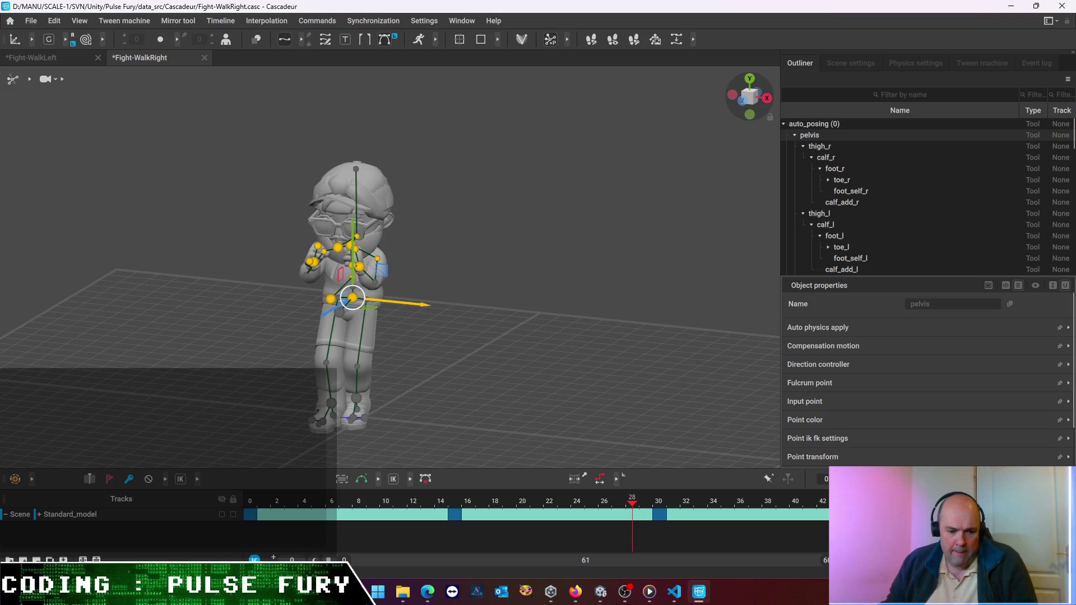
{"action": "key", "text": "super+d"}
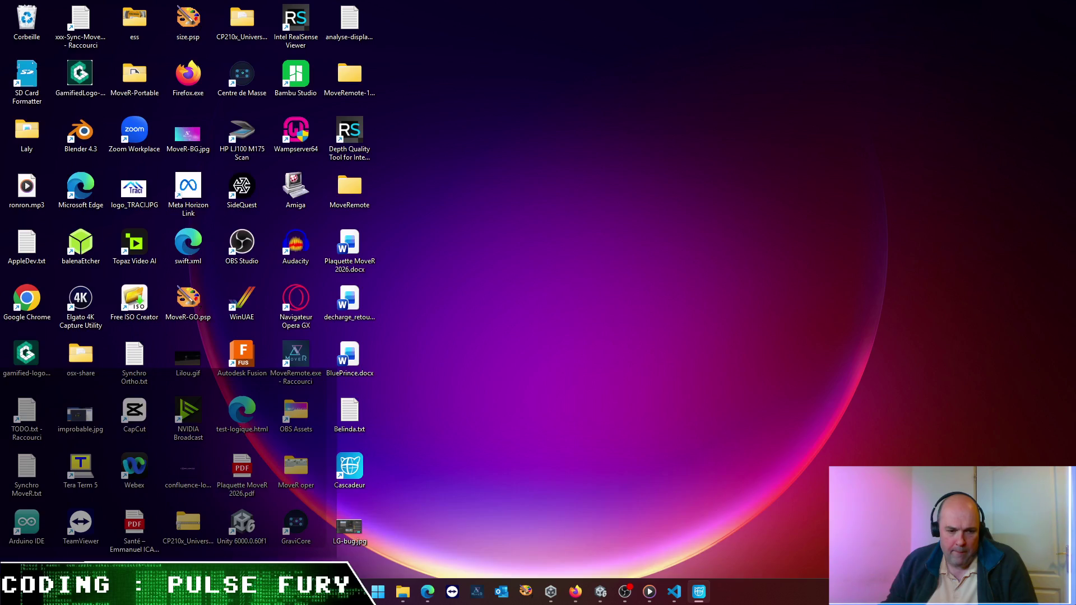
{"action": "key", "text": "super+d"}
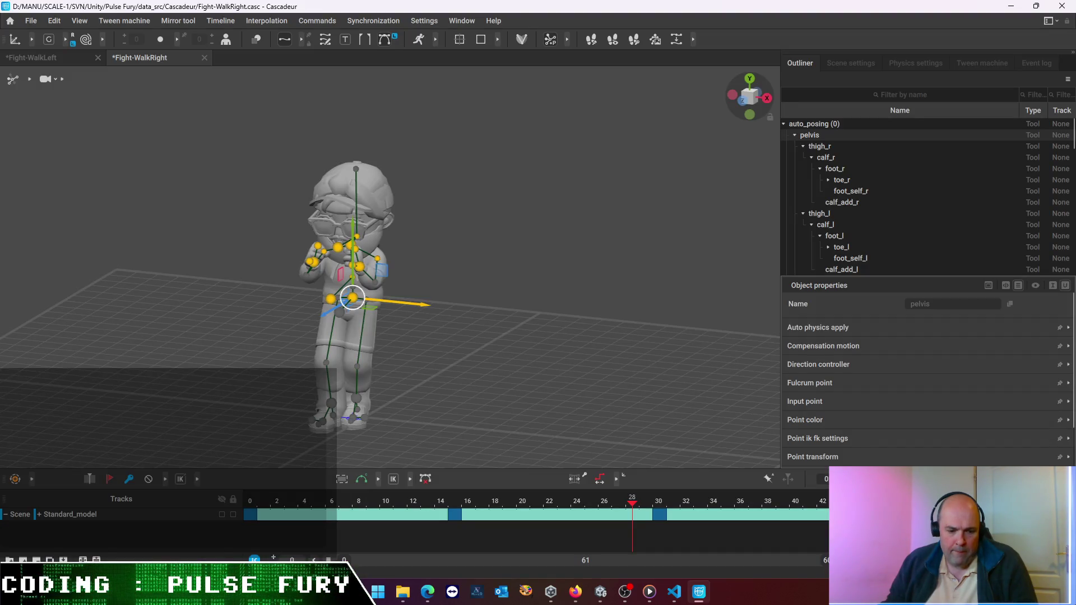
{"action": "key", "text": "super+d"}
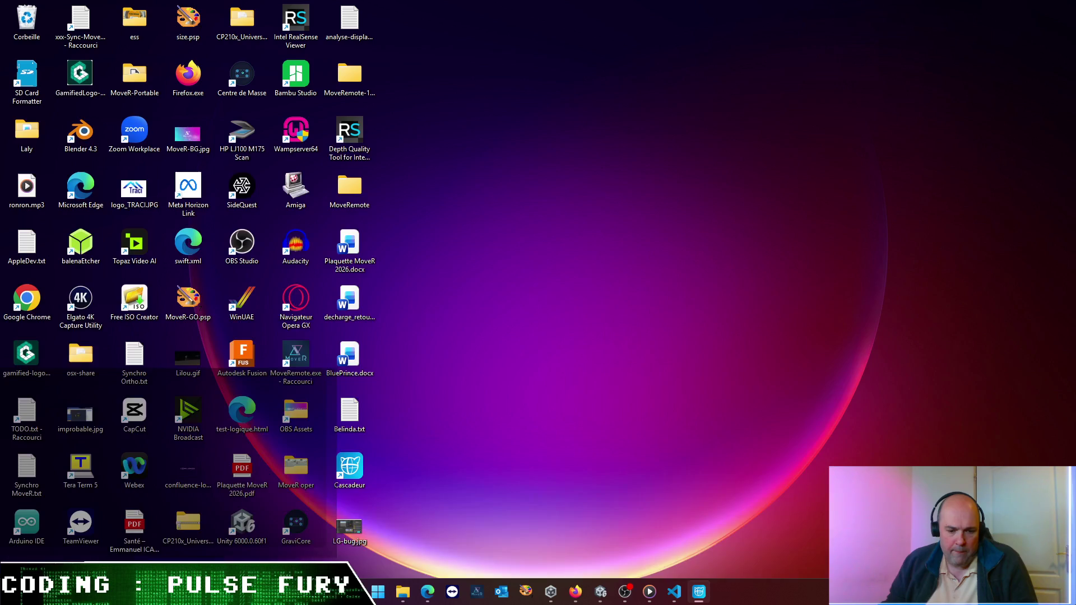
{"action": "key", "text": "super+d"}
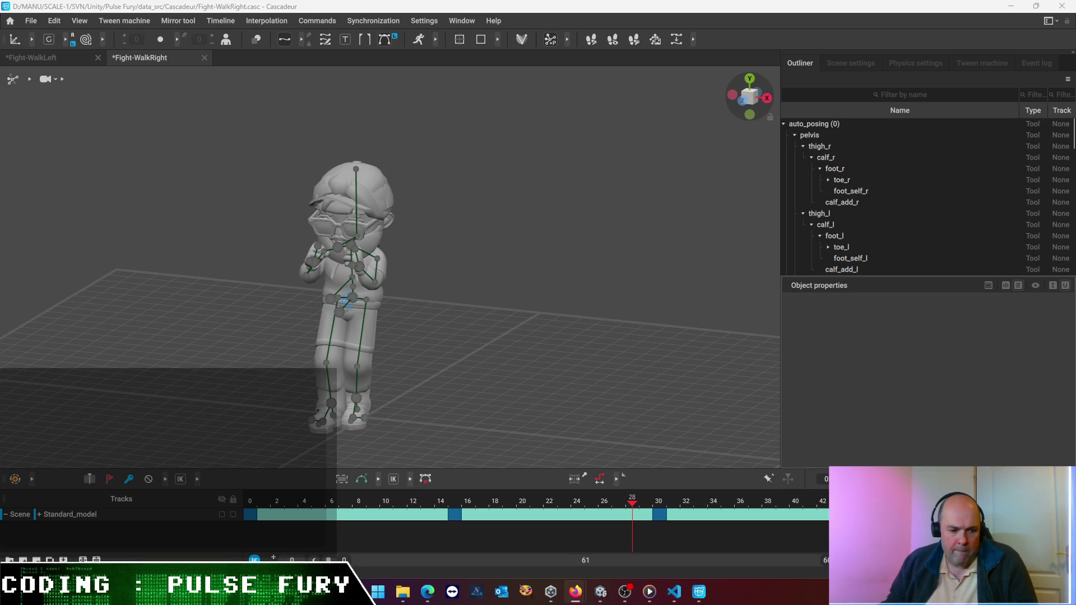
{"action": "key", "text": "alt+Tab"}
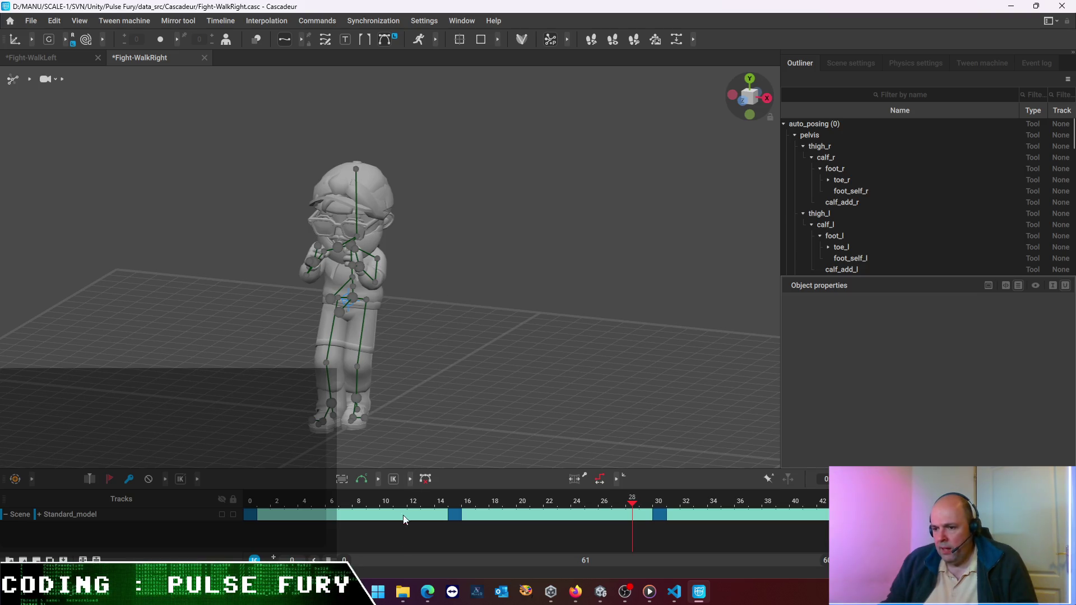
Scrub and play the Fight-WalkRight motion in front view, then land on the frame 15 key
{"action": "mouse_move", "coordinate": [614, 503]}
{"action": "left_mouse_down"}
{"action": "mouse_move", "coordinate": [821, 507]}
{"action": "mouse_move", "coordinate": [205, 478]}
{"action": "left_mouse_up"}
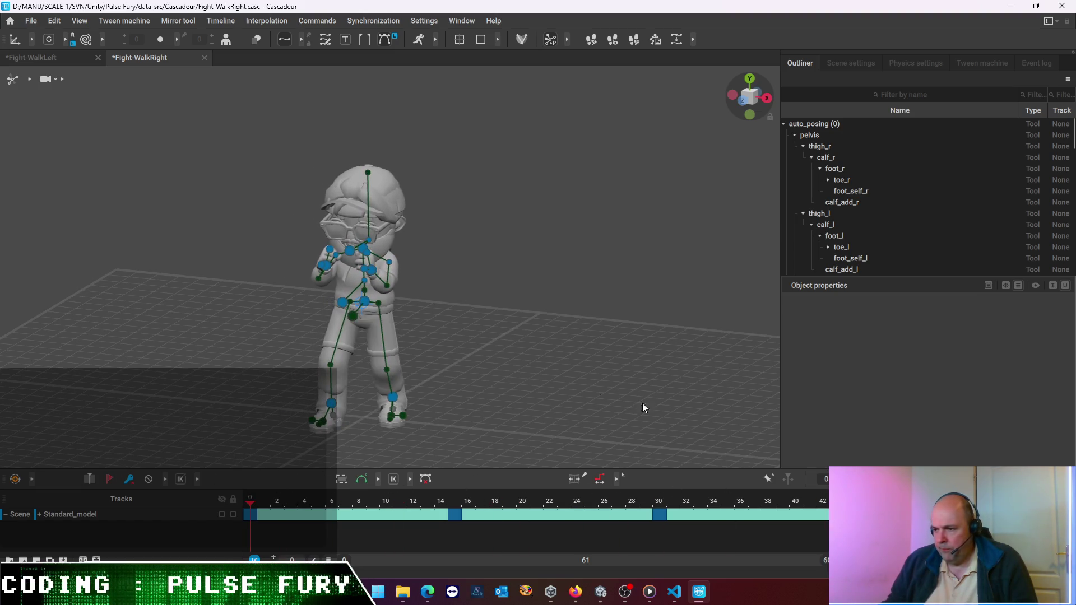
{"action": "left_click", "coordinate": [731, 95]}
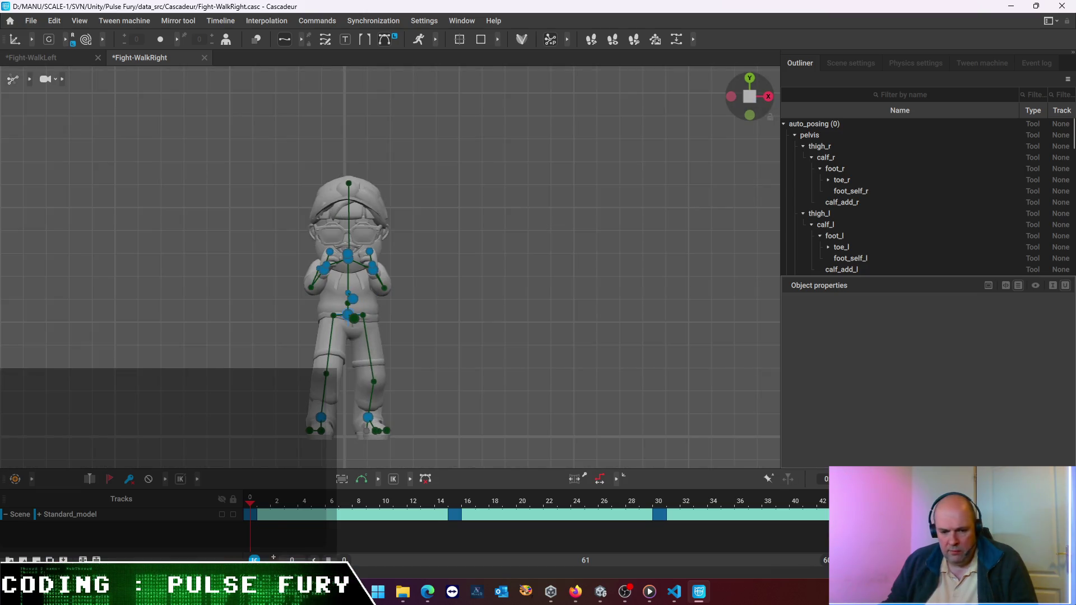
{"action": "key", "text": "space"}
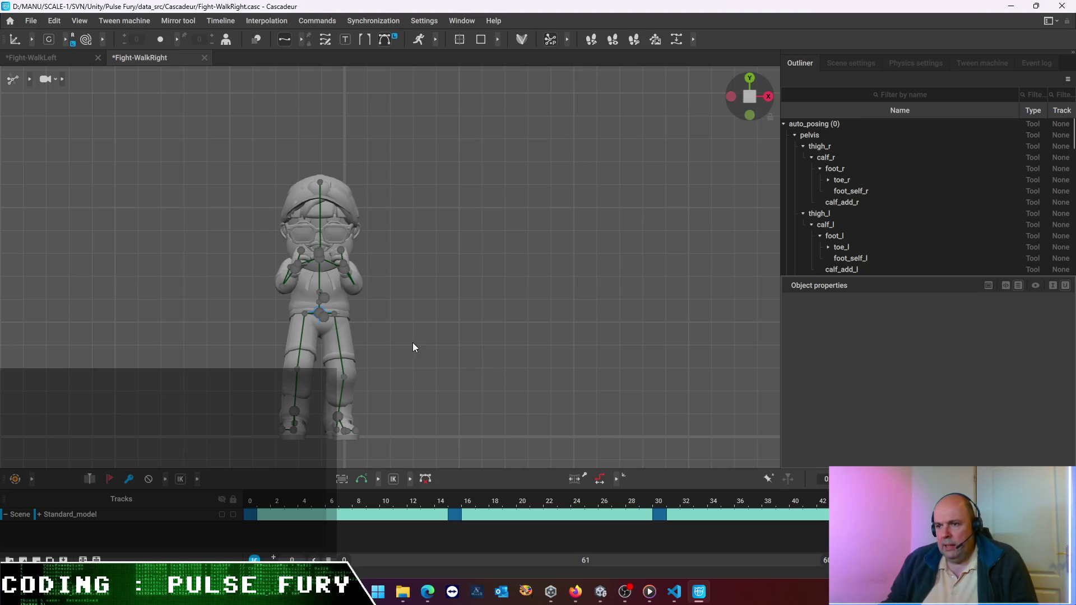
{"action": "scroll", "coordinate": [418, 348], "scroll_direction": "up", "scroll_amount": 3}
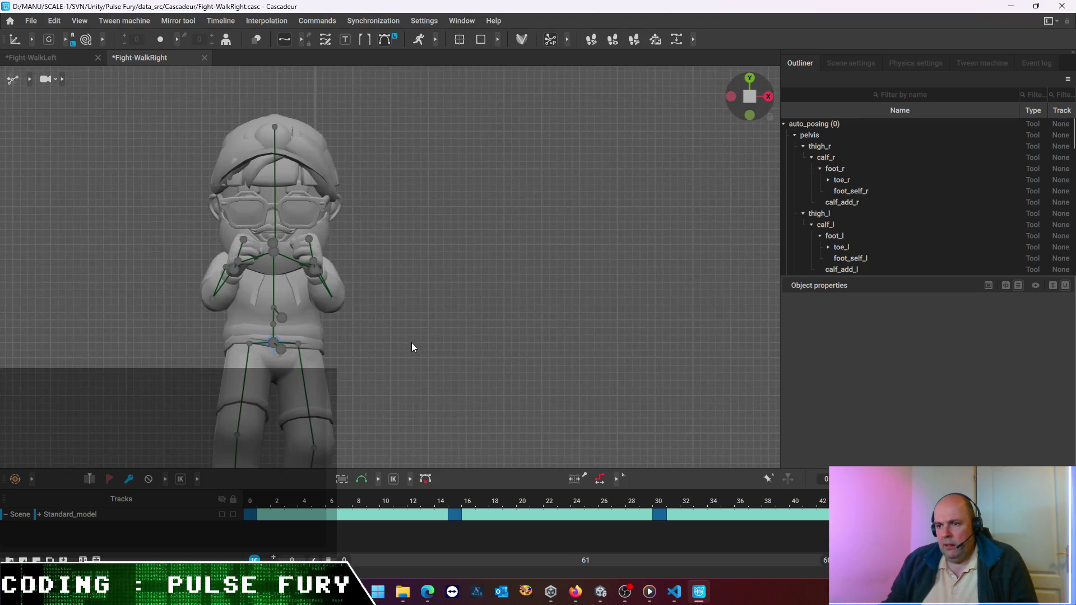
{"action": "left_click", "coordinate": [455, 515]}
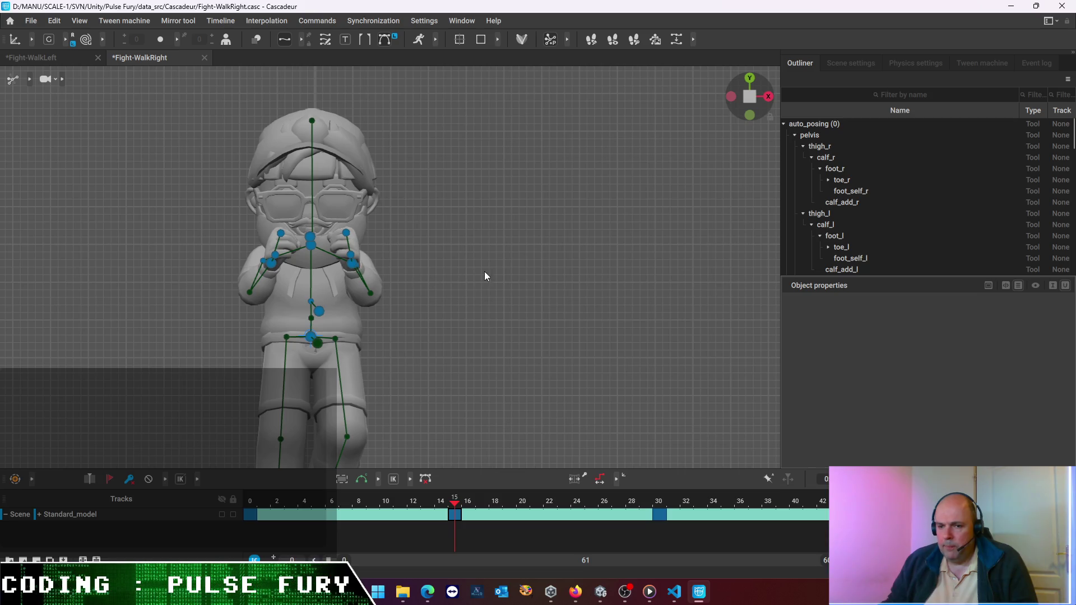
{"action": "right_click_drag", "start_coordinate": [492, 263], "coordinate": [457, 274]}
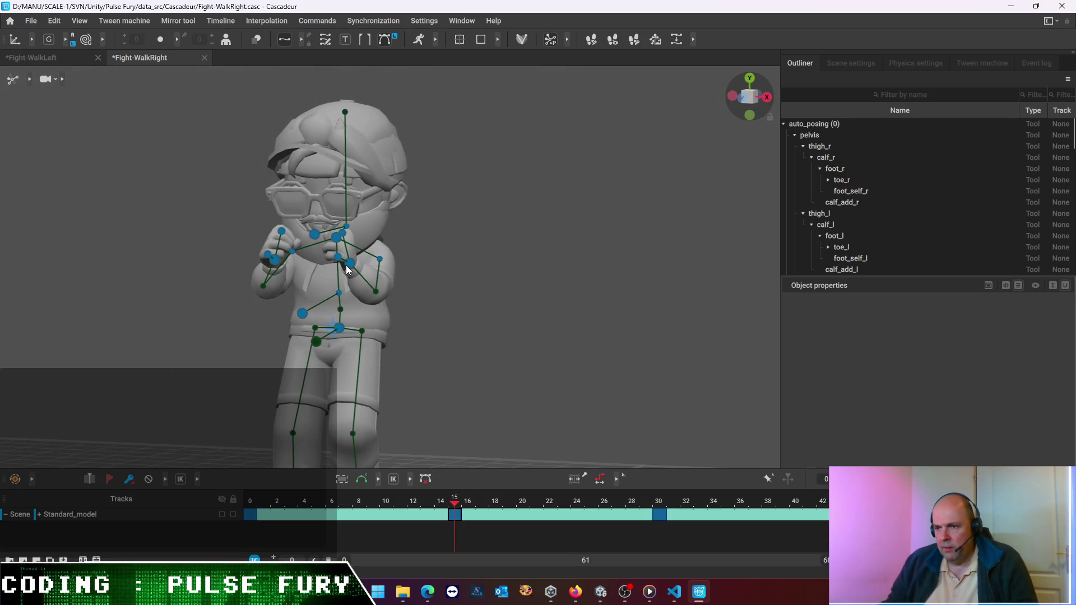
Nudge the left hand sideways and lower the right hand slightly at frame 15
{"action": "left_click", "coordinate": [350, 264]}
{"action": "left_click_drag", "start_coordinate": [417, 268], "coordinate": [411, 267]}
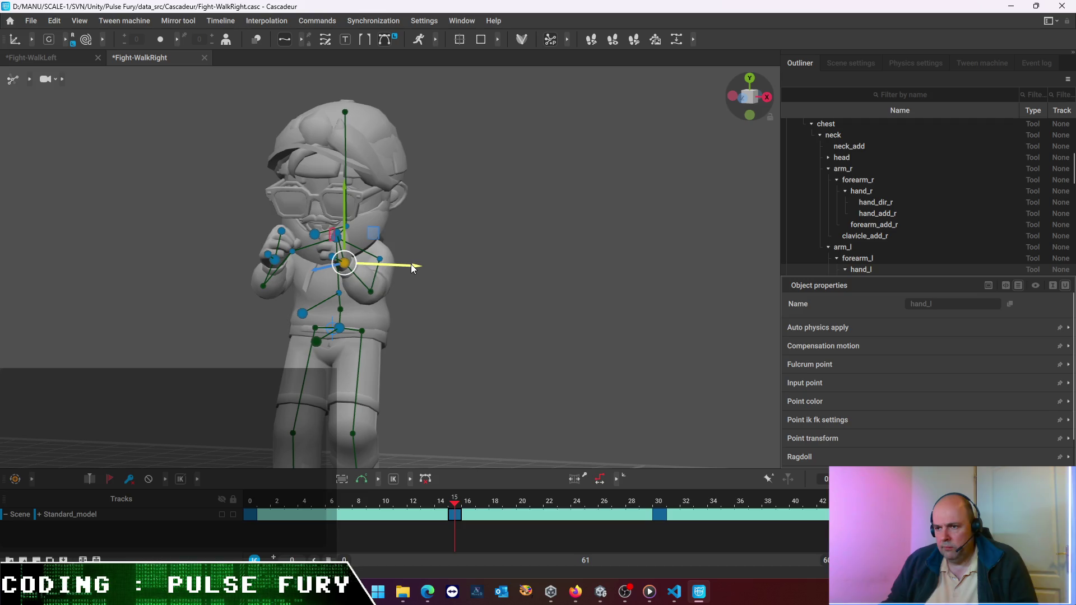
{"action": "left_click", "coordinate": [273, 261]}
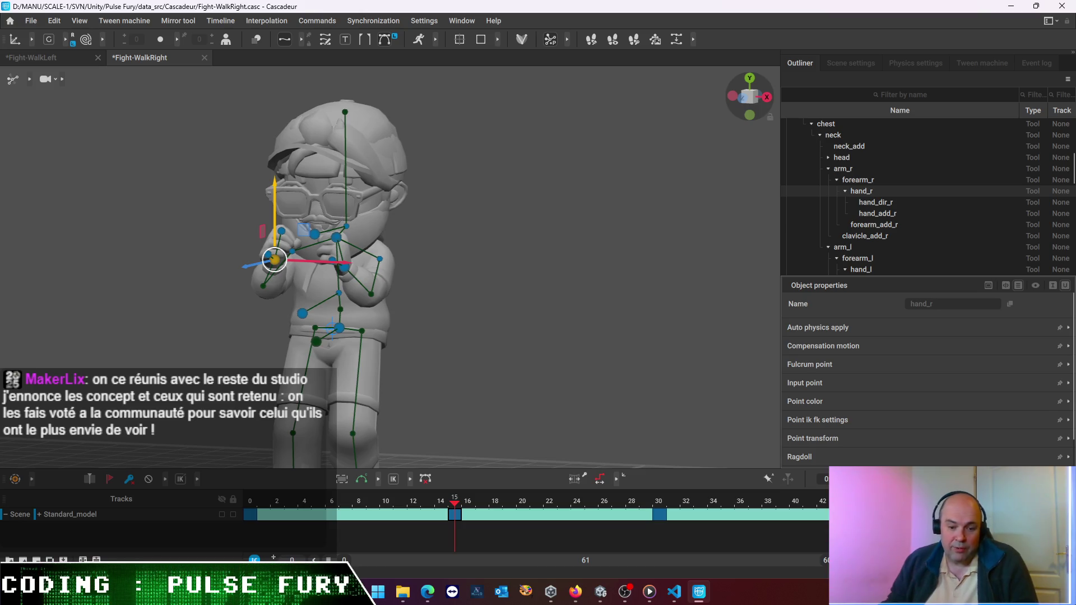
{"action": "left_click", "coordinate": [555, 240]}
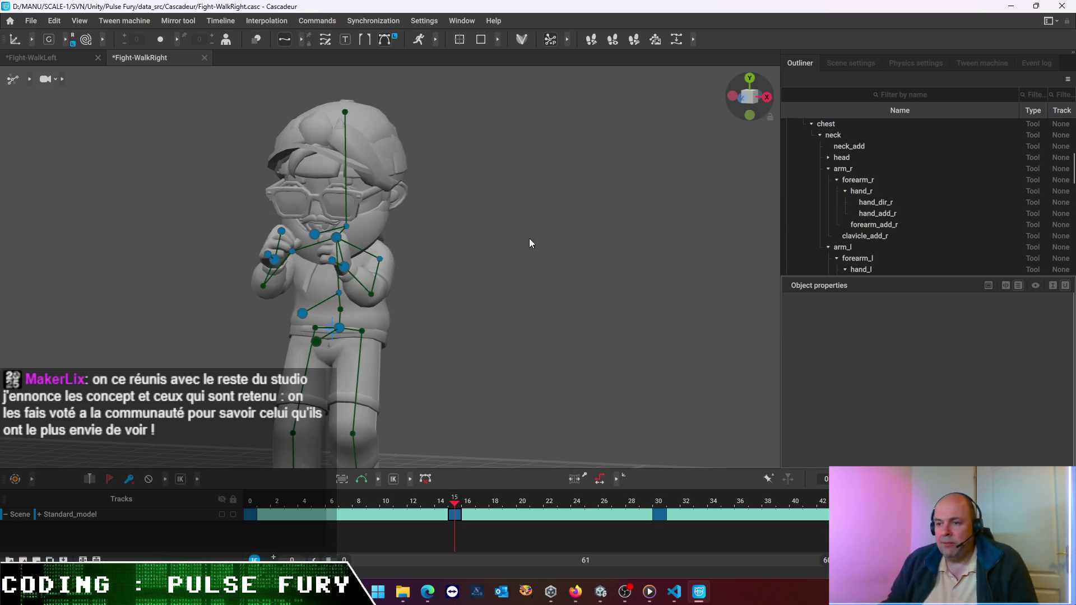
{"action": "left_click", "coordinate": [279, 262]}
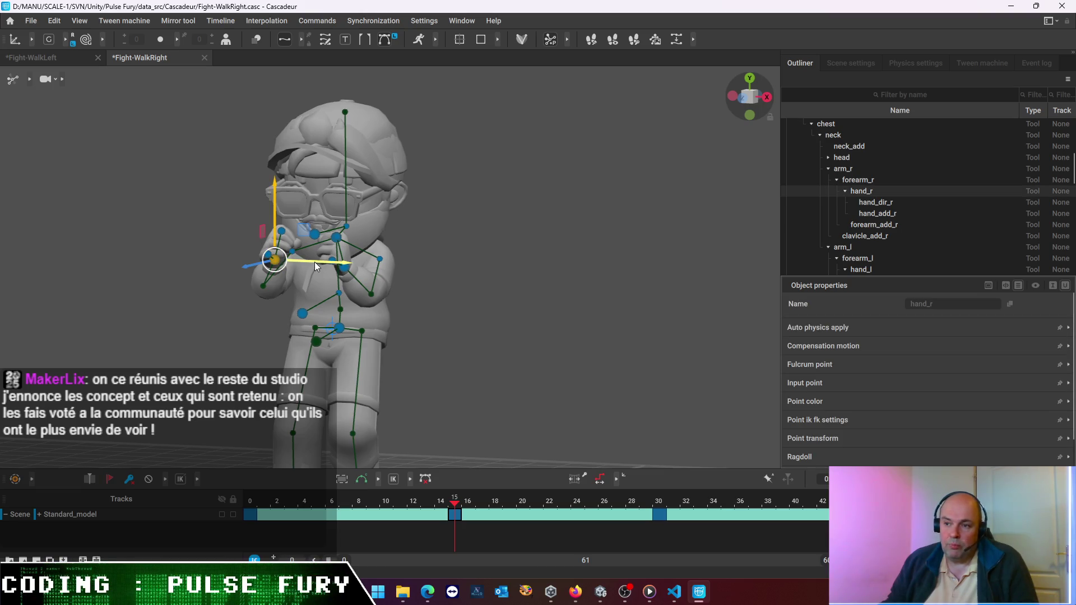
{"action": "left_click_drag", "start_coordinate": [273, 201], "coordinate": [276, 207]}
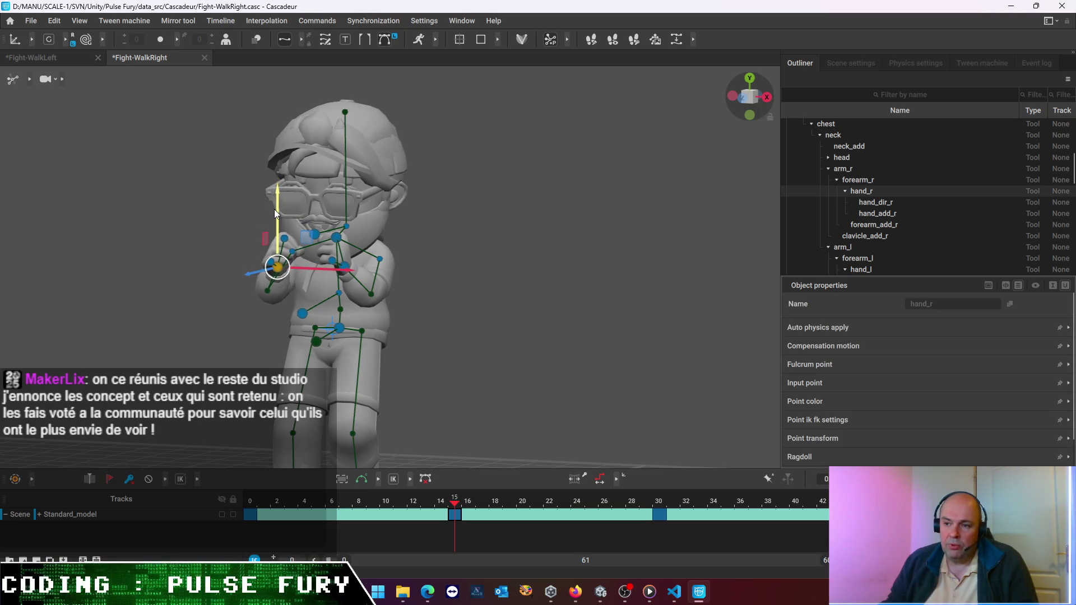
Check the adjusted pose from the side and front and preview the surrounding frames
{"action": "left_click", "coordinate": [289, 221]}
{"action": "right_click_drag", "start_coordinate": [289, 221], "coordinate": [359, 184]}
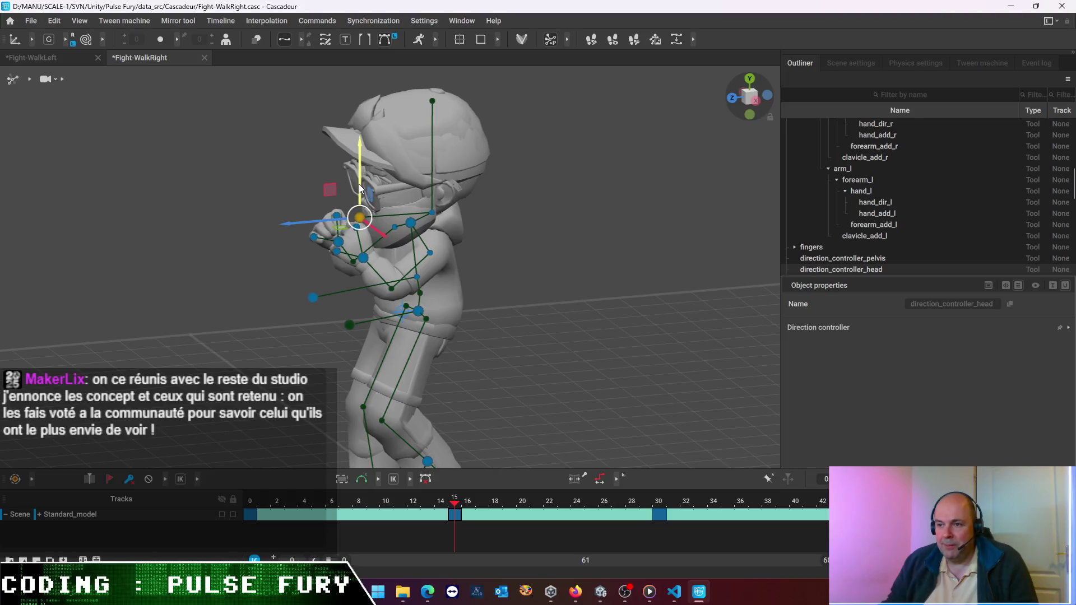
{"action": "left_click", "coordinate": [552, 224]}
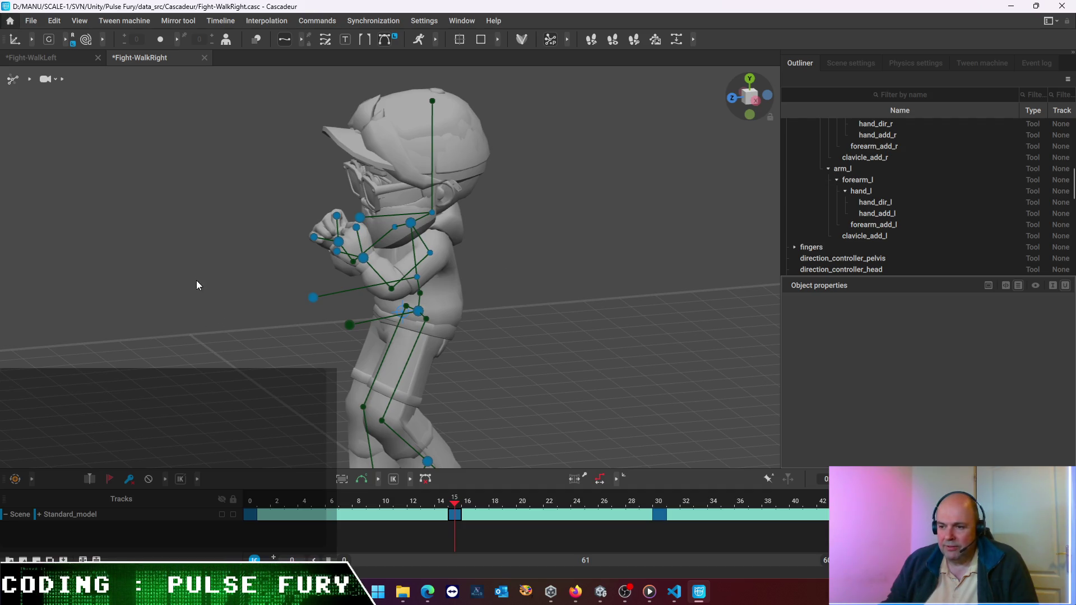
{"action": "right_click_drag", "start_coordinate": [200, 284], "coordinate": [307, 297]}
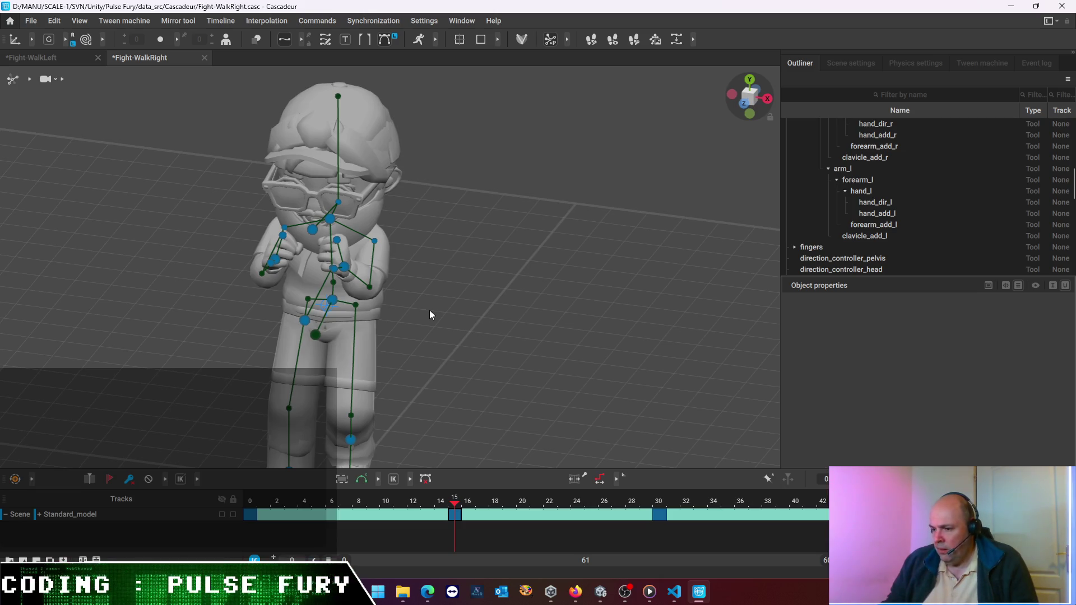
{"action": "left_click_drag", "start_coordinate": [453, 500], "coordinate": [568, 537]}
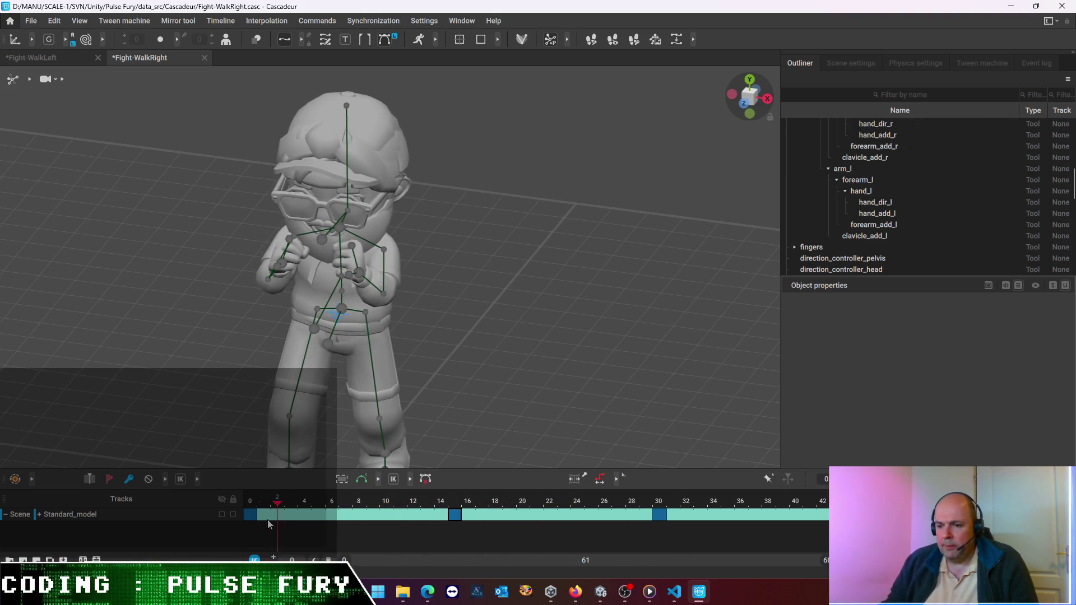
{"action": "mouse_move", "coordinate": [567, 537]}
{"action": "left_mouse_down"}
{"action": "mouse_move", "coordinate": [440, 517]}
{"action": "mouse_move", "coordinate": [455, 516]}
{"action": "left_mouse_up"}
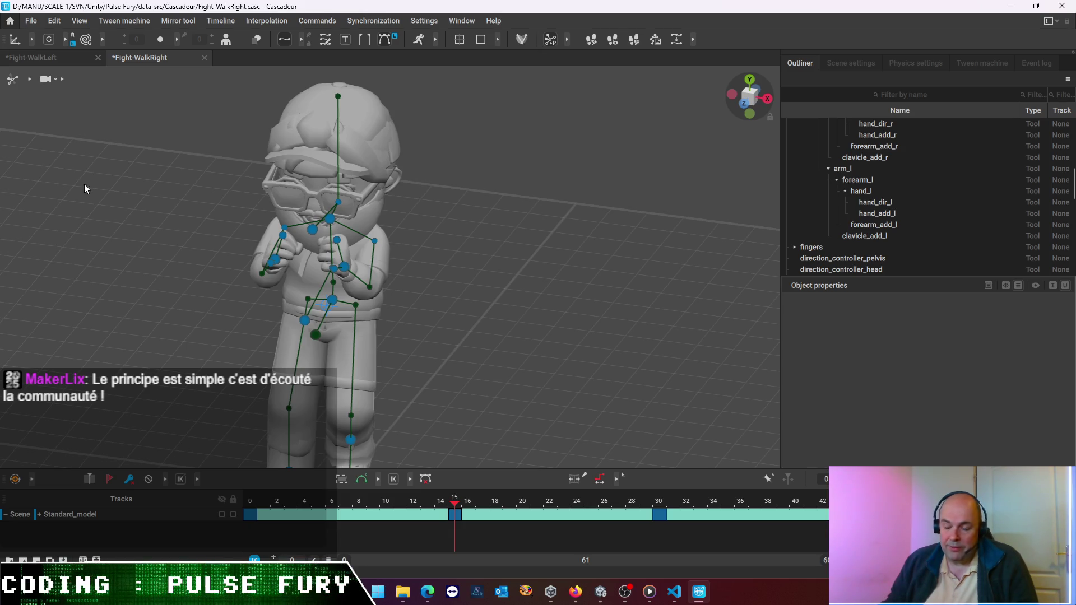
Nudge the head direction controller slightly and preview the following motion
{"action": "left_click", "coordinate": [312, 230]}
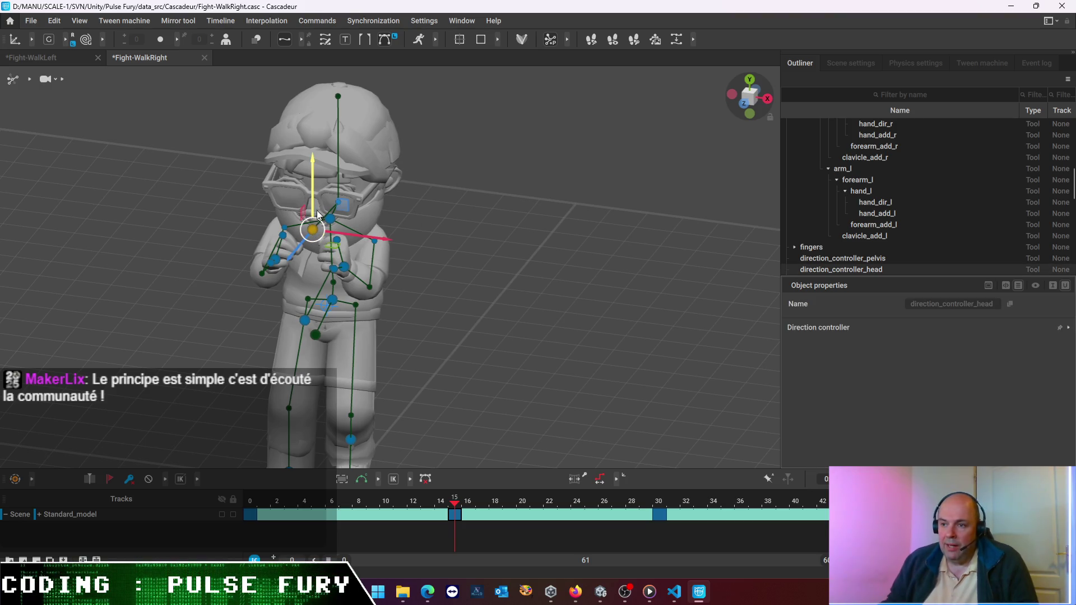
{"action": "left_click_drag", "start_coordinate": [311, 192], "coordinate": [311, 191]}
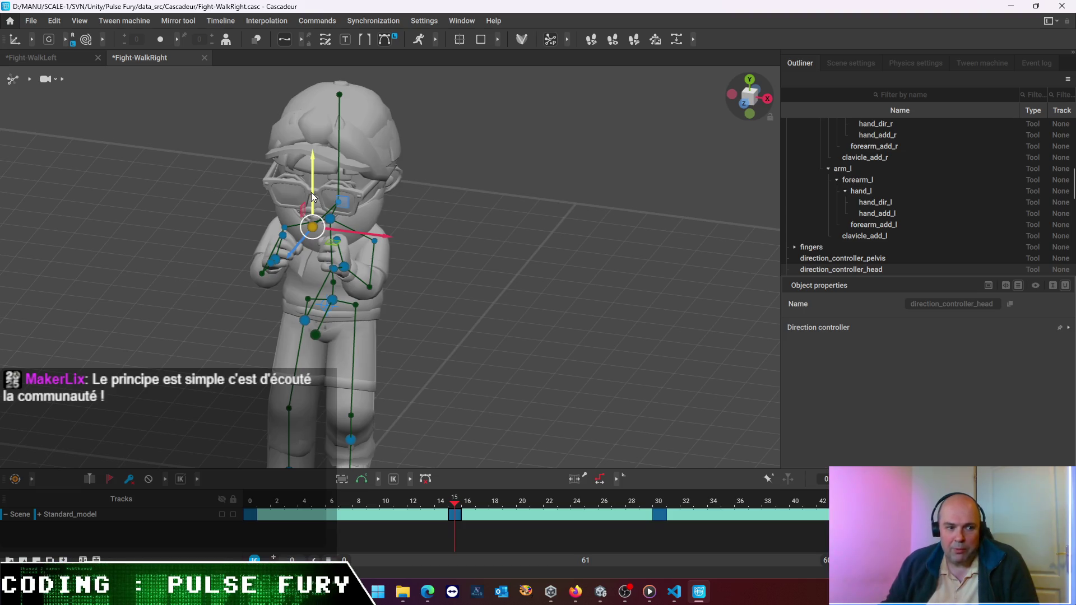
{"action": "mouse_move", "coordinate": [466, 518]}
{"action": "left_mouse_down"}
{"action": "mouse_move", "coordinate": [653, 501]}
{"action": "mouse_move", "coordinate": [234, 501]}
{"action": "left_mouse_up"}
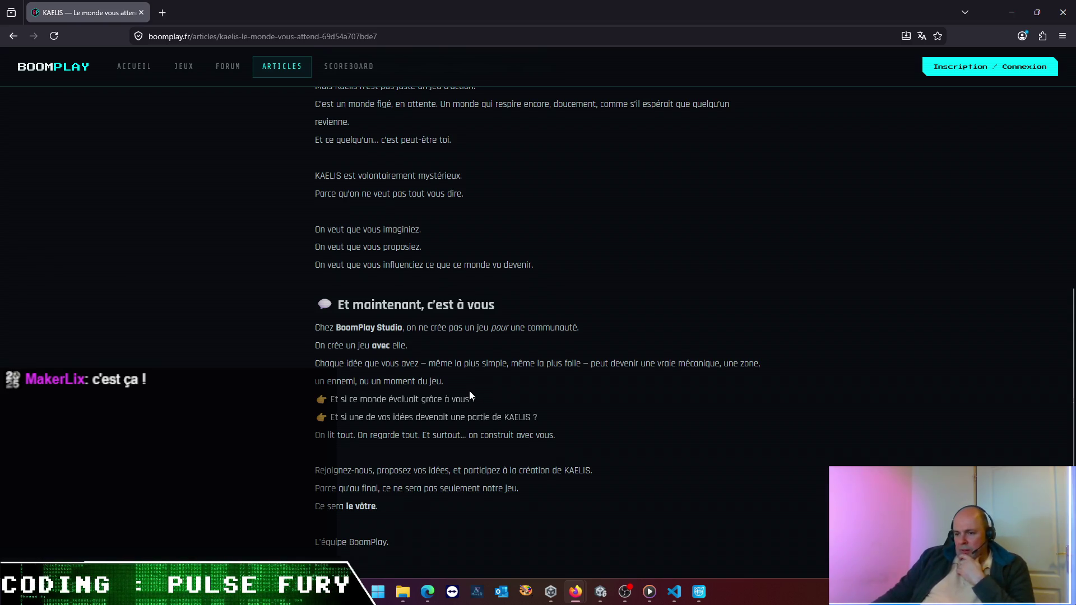
{"action": "scroll", "coordinate": [465, 395], "scroll_direction": "down", "scroll_amount": 3}
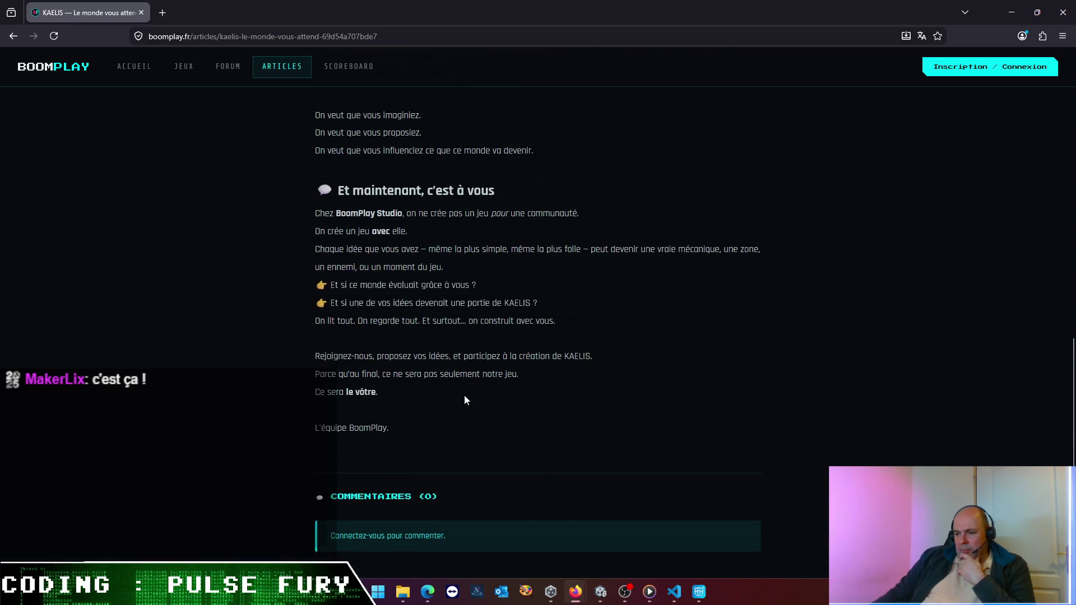
{"action": "scroll", "coordinate": [464, 401], "scroll_direction": "up", "scroll_amount": 2}
{"action": "scroll", "coordinate": [464, 401], "scroll_direction": "up", "scroll_amount": 5}
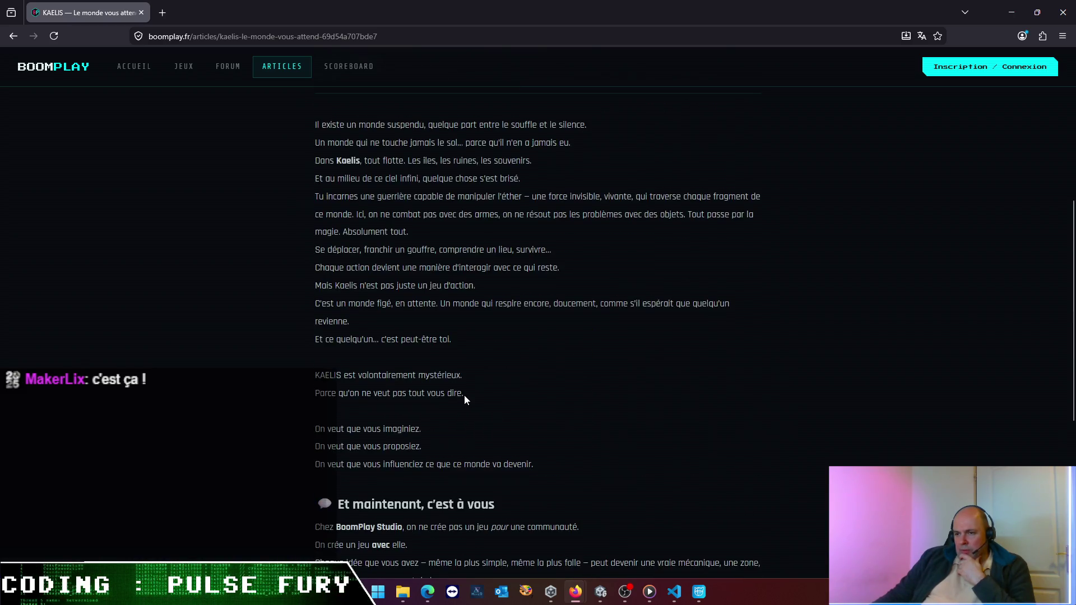
{"action": "scroll", "coordinate": [464, 400], "scroll_direction": "up", "scroll_amount": 7}
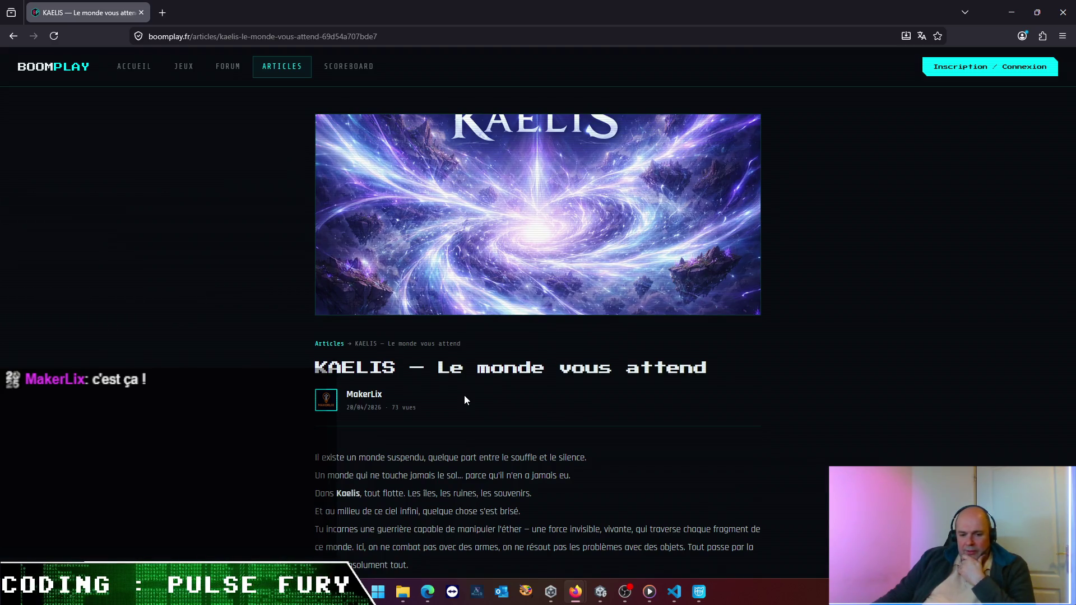
{"action": "scroll", "coordinate": [464, 396], "scroll_direction": "down", "scroll_amount": 5}
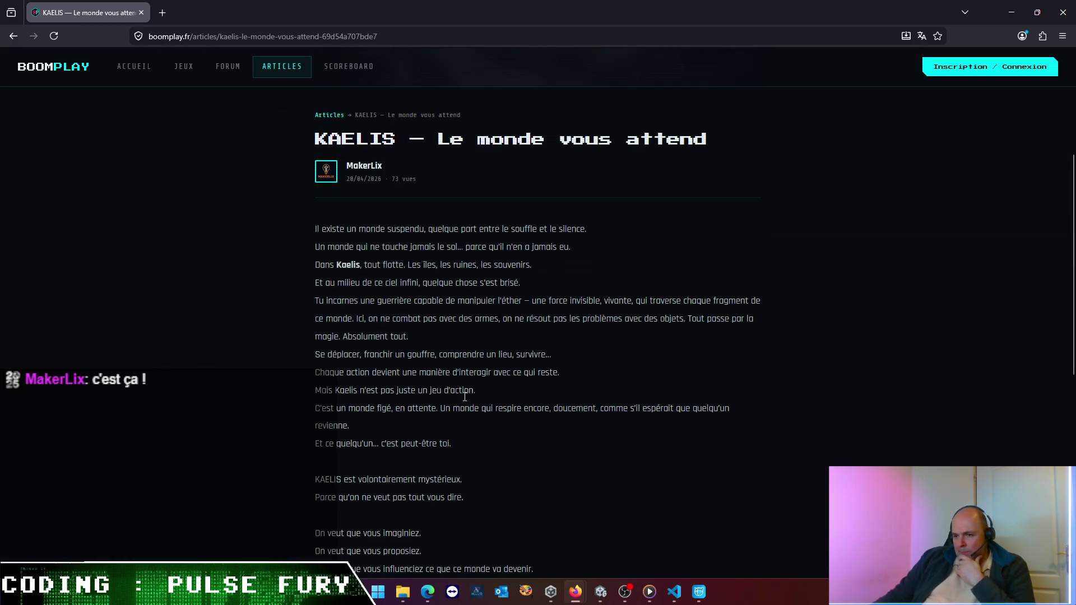
{"action": "scroll", "coordinate": [464, 395], "scroll_direction": "down", "scroll_amount": 1}
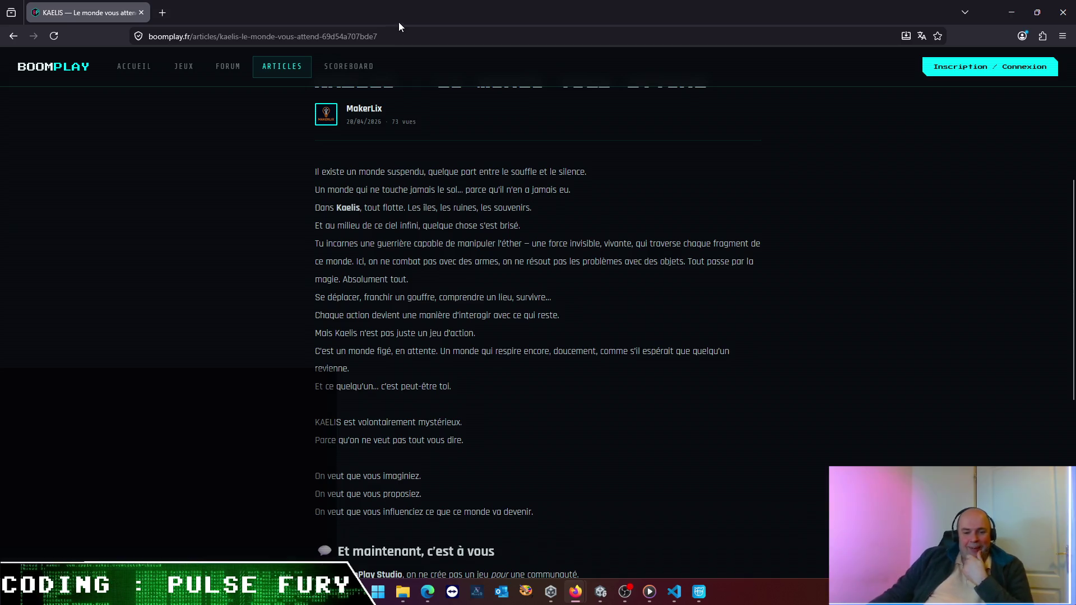
{"action": "scroll", "coordinate": [471, 81], "scroll_direction": "up", "scroll_amount": 4}
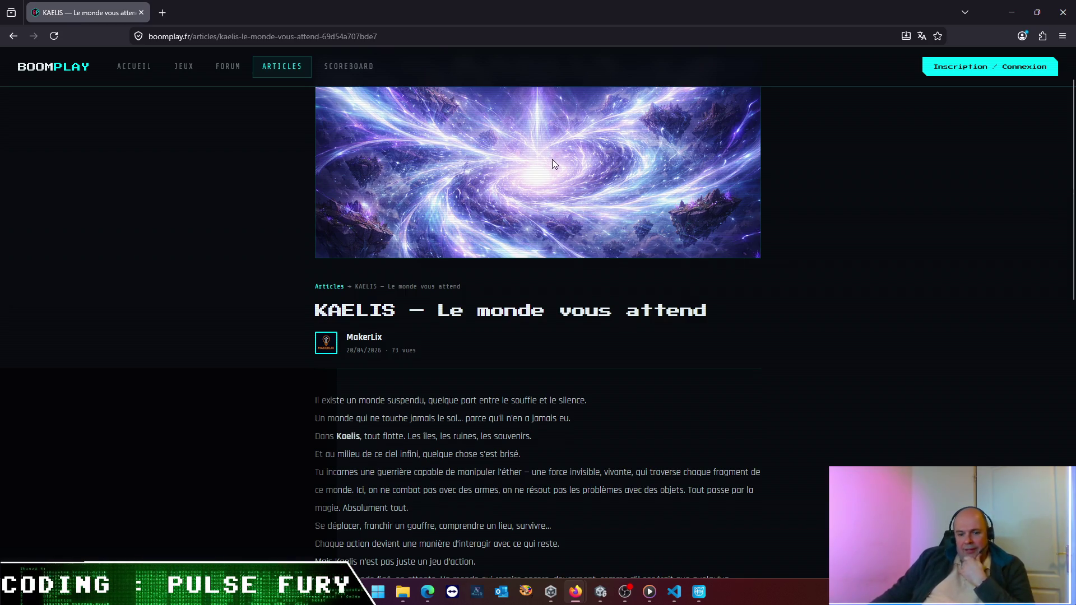
{"action": "scroll", "coordinate": [578, 415], "scroll_direction": "down", "scroll_amount": 3}
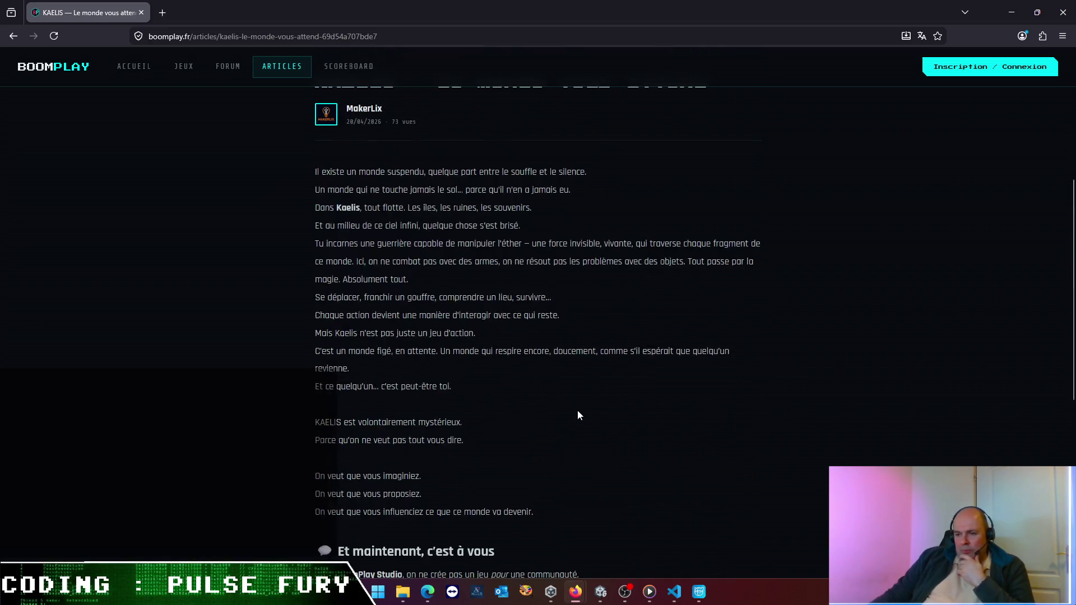
{"action": "scroll", "coordinate": [578, 416], "scroll_direction": "down", "scroll_amount": 3}
{"action": "scroll", "coordinate": [578, 416], "scroll_direction": "down", "scroll_amount": 3}
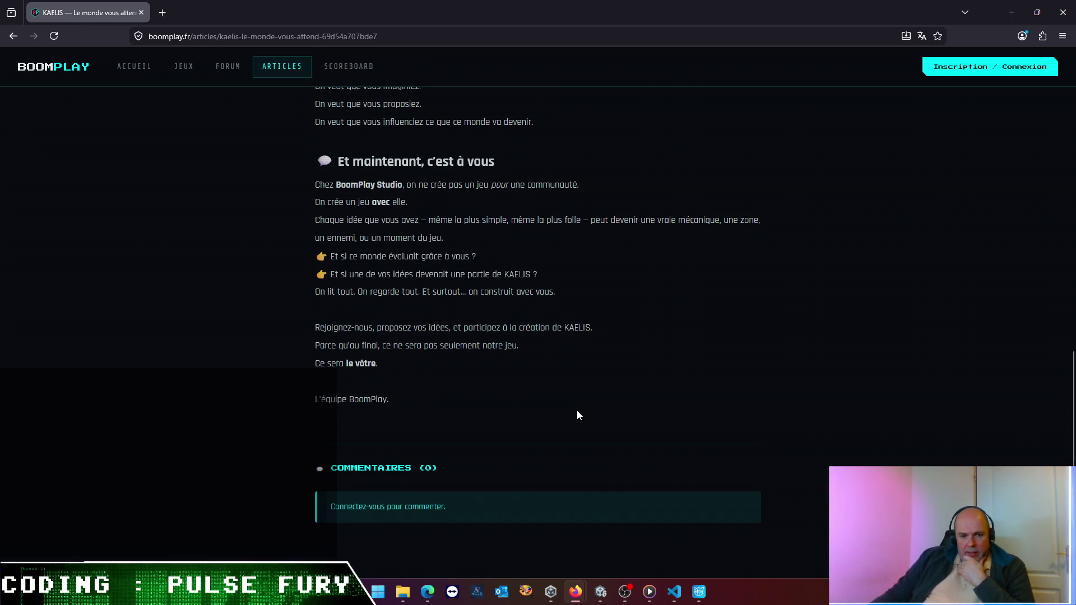
{"action": "scroll", "coordinate": [576, 416], "scroll_direction": "up", "scroll_amount": 1}
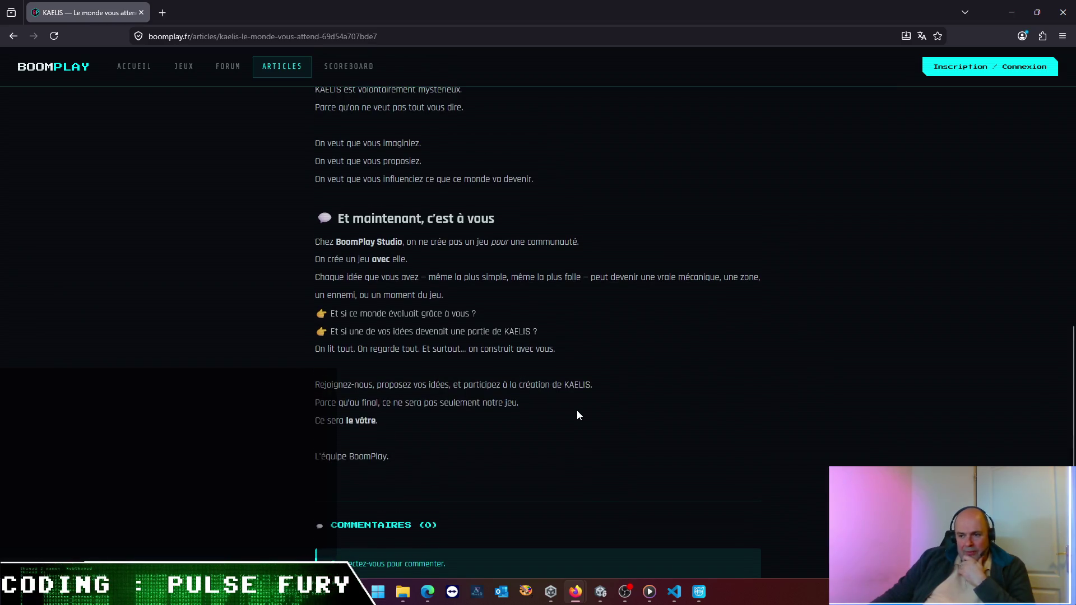
{"action": "scroll", "coordinate": [577, 414], "scroll_direction": "up", "scroll_amount": 1}
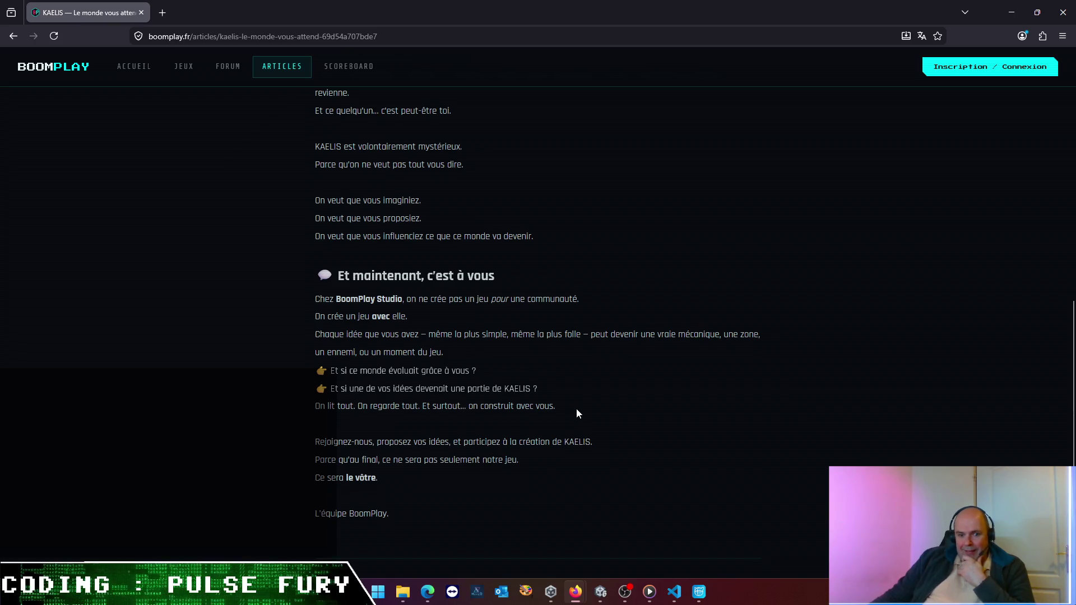
{"action": "scroll", "coordinate": [578, 413], "scroll_direction": "up", "scroll_amount": 5}
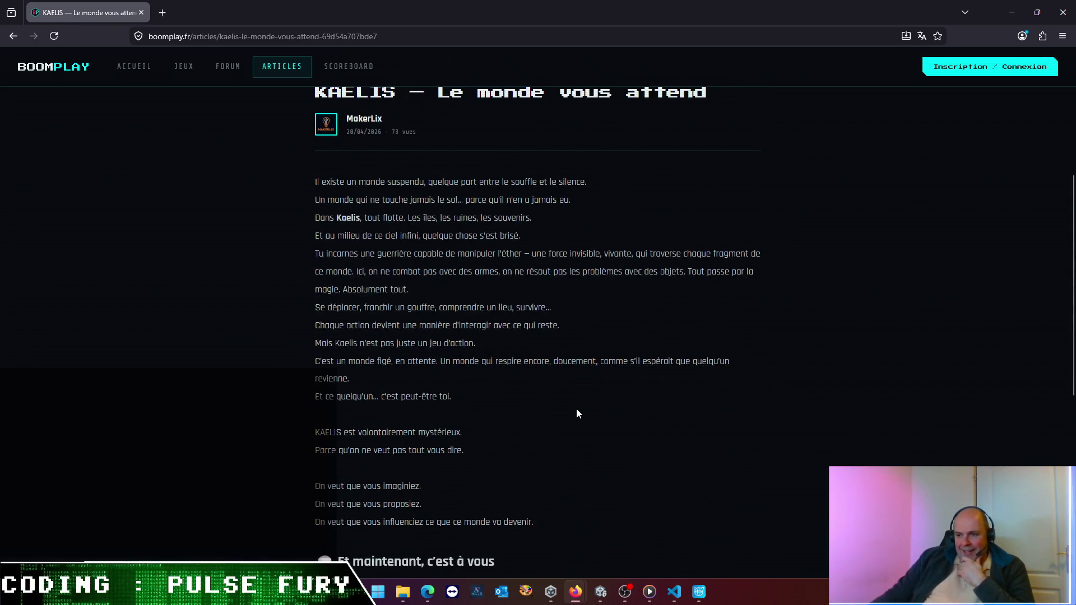
{"action": "scroll", "coordinate": [576, 412], "scroll_direction": "up", "scroll_amount": 3}
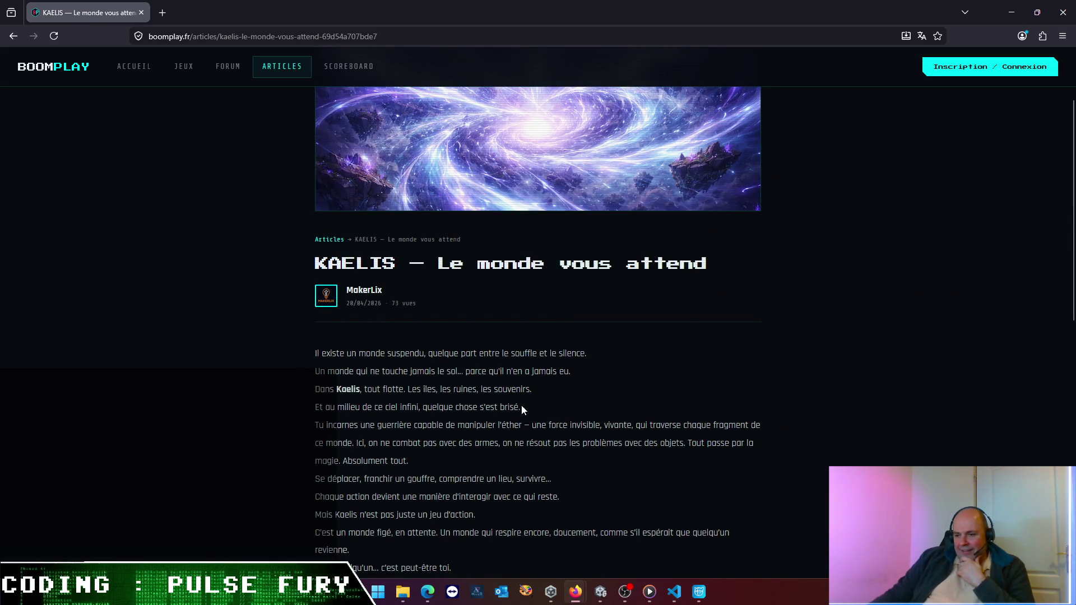
{"action": "scroll", "coordinate": [517, 410], "scroll_direction": "up", "scroll_amount": 2}
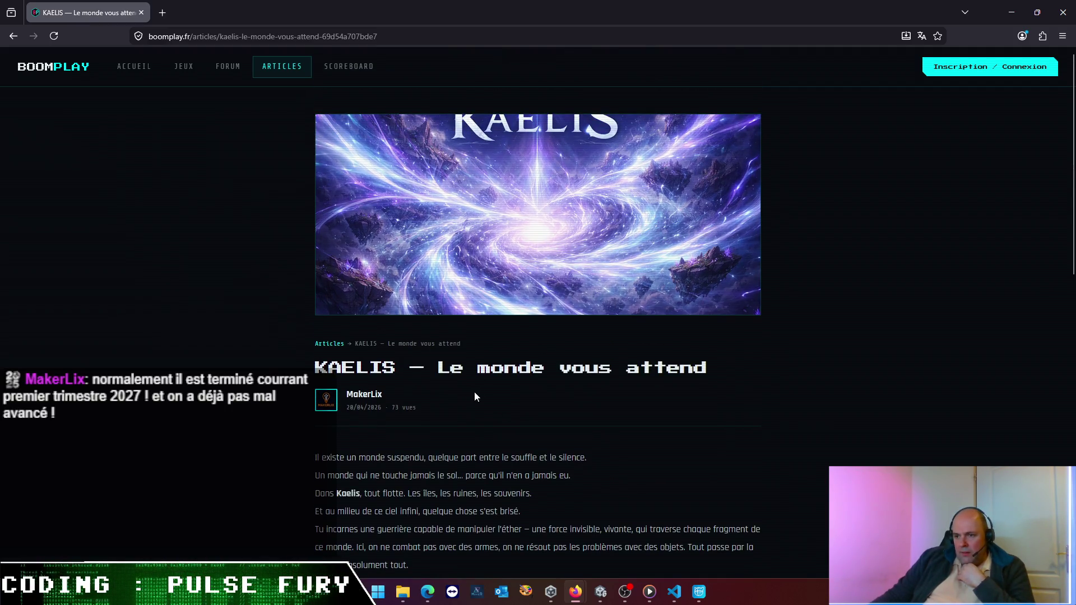
Open the KAELIS article author MakerLix's profile card
{"action": "left_click", "coordinate": [336, 404]}
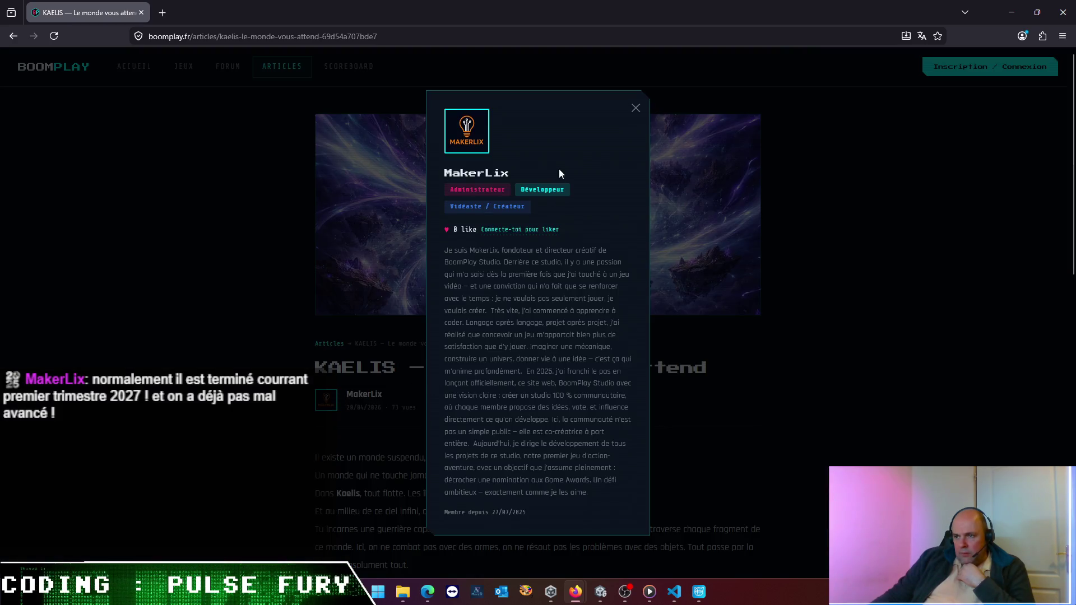
{"action": "left_click", "coordinate": [636, 109]}
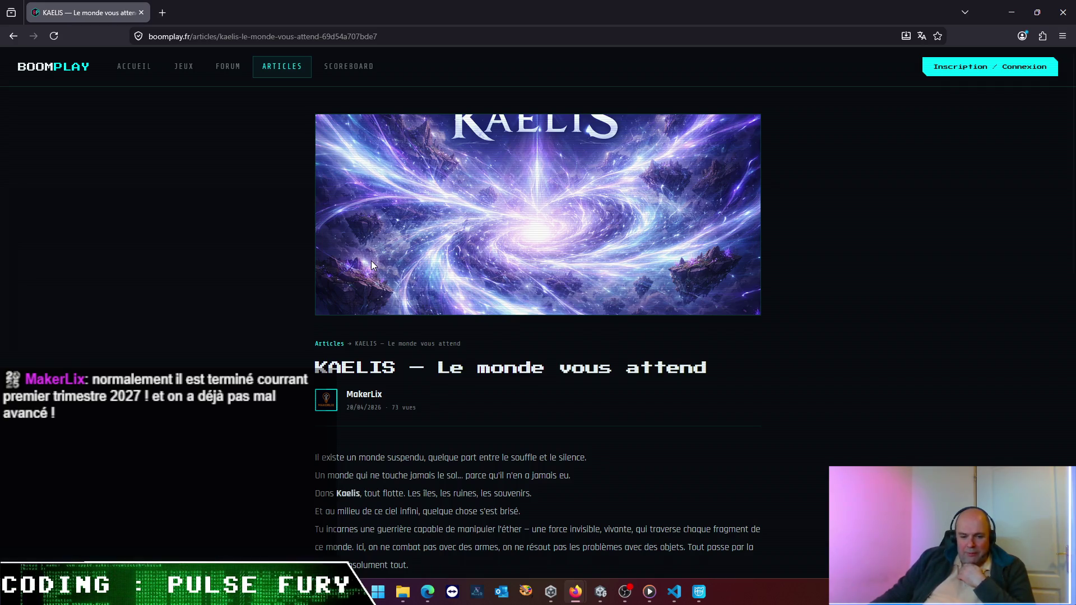
{"action": "scroll", "coordinate": [372, 404], "scroll_direction": "down", "scroll_amount": 5}
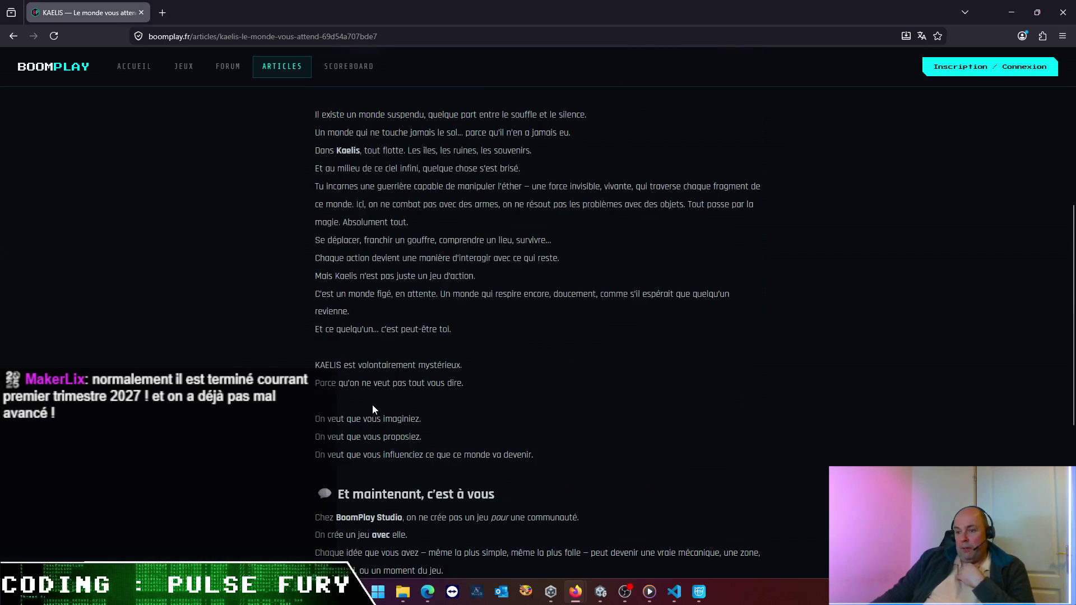
{"action": "scroll", "coordinate": [374, 404], "scroll_direction": "down", "scroll_amount": 5}
{"action": "scroll", "coordinate": [377, 402], "scroll_direction": "up", "scroll_amount": 5}
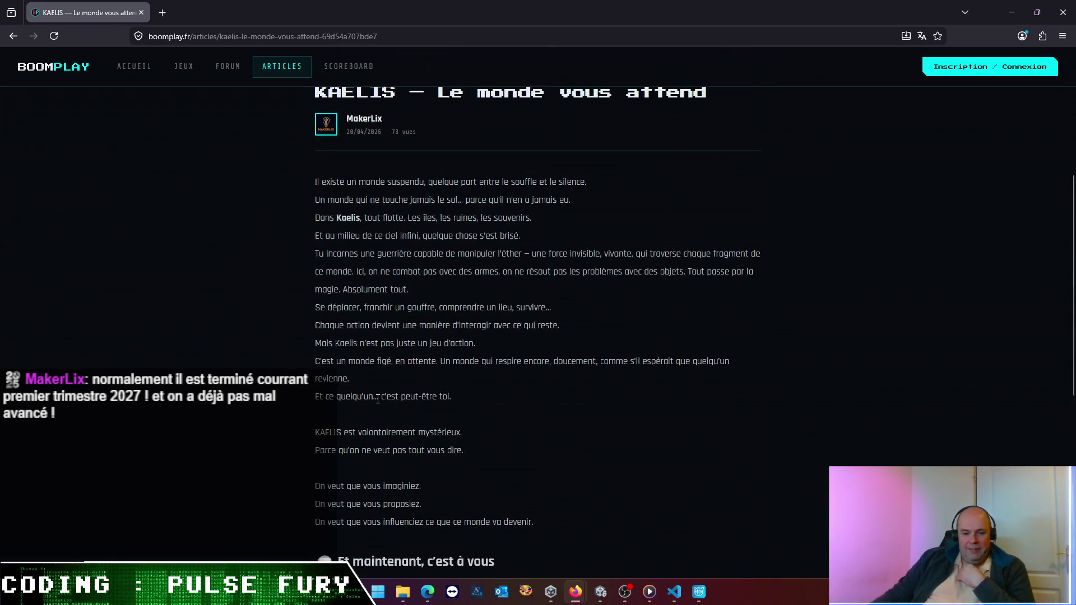
{"action": "scroll", "coordinate": [375, 400], "scroll_direction": "up", "scroll_amount": 5}
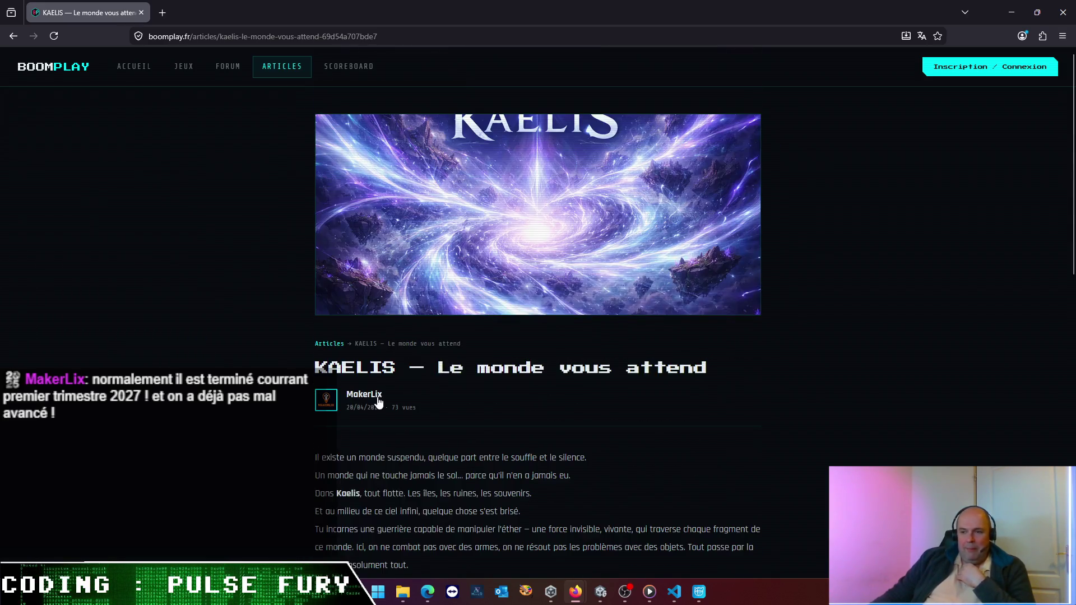
Visit the community forum, then return to the BoomPlay home page
{"action": "left_click", "coordinate": [225, 76]}
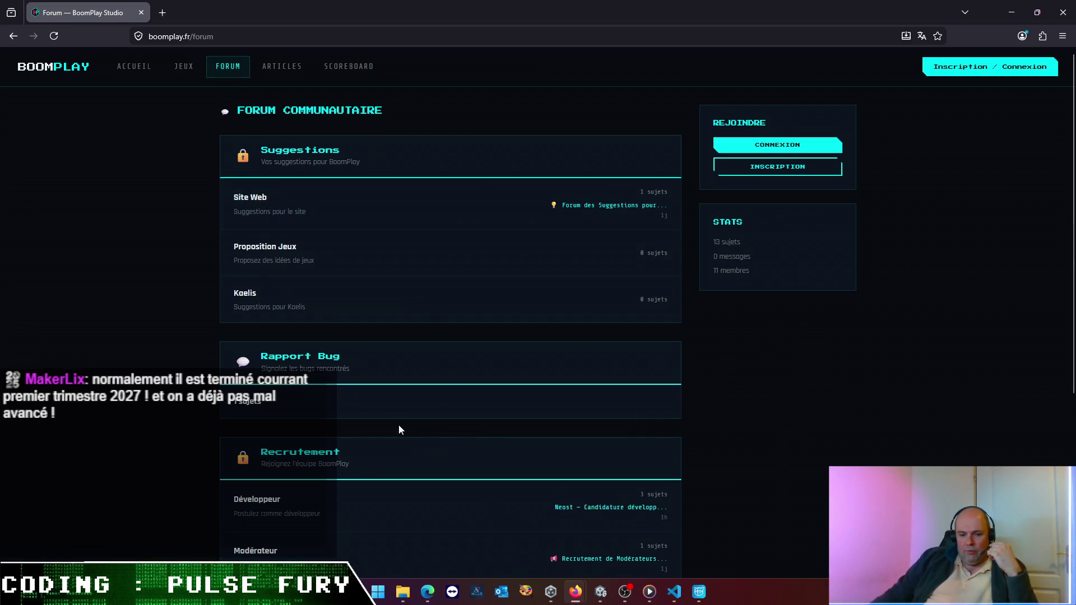
{"action": "left_click", "coordinate": [137, 75]}
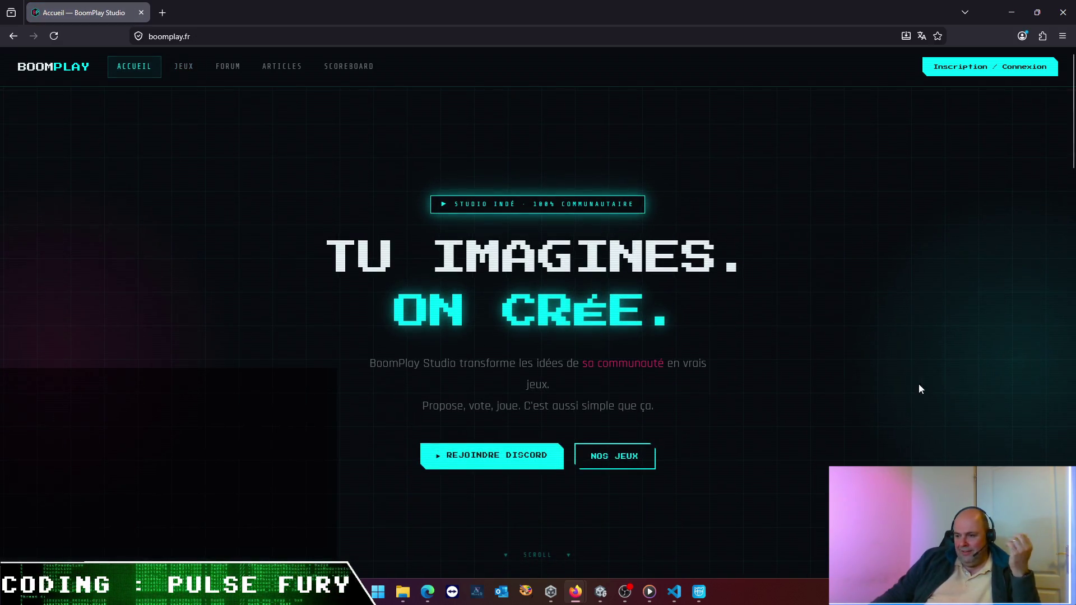
{"action": "scroll", "coordinate": [931, 383], "scroll_direction": "down", "scroll_amount": 2}
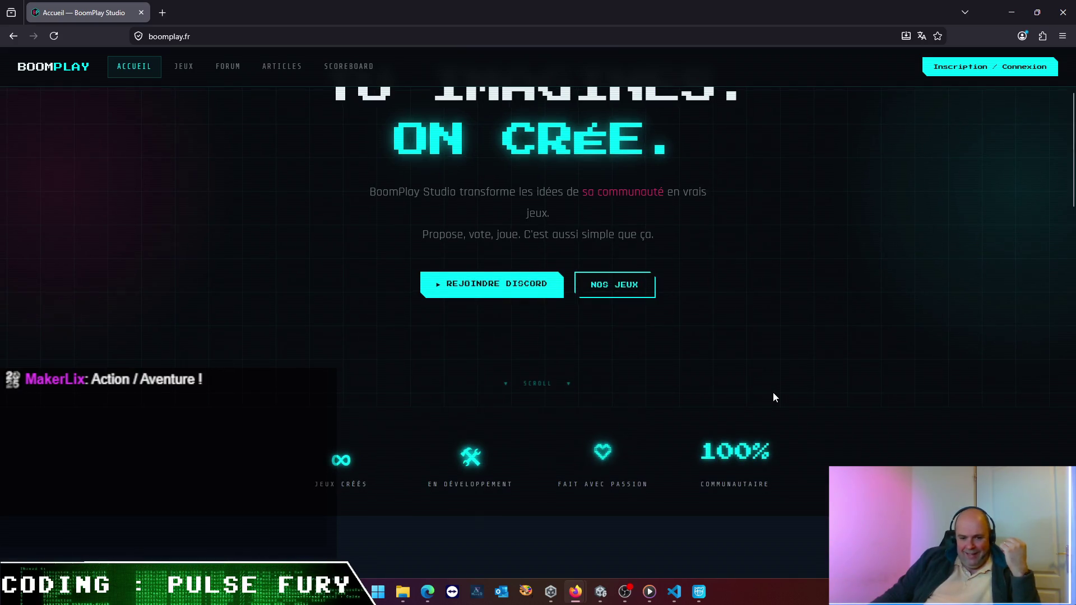
{"action": "scroll", "coordinate": [775, 398], "scroll_direction": "down", "scroll_amount": 3}
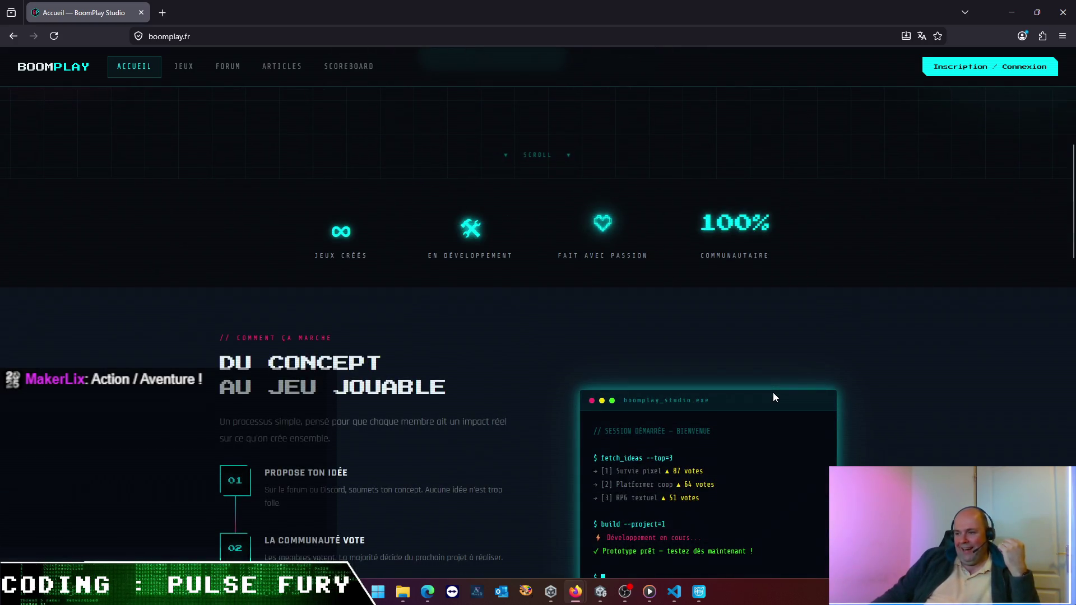
{"action": "scroll", "coordinate": [774, 398], "scroll_direction": "down", "scroll_amount": 3}
{"action": "scroll", "coordinate": [774, 398], "scroll_direction": "down", "scroll_amount": 4}
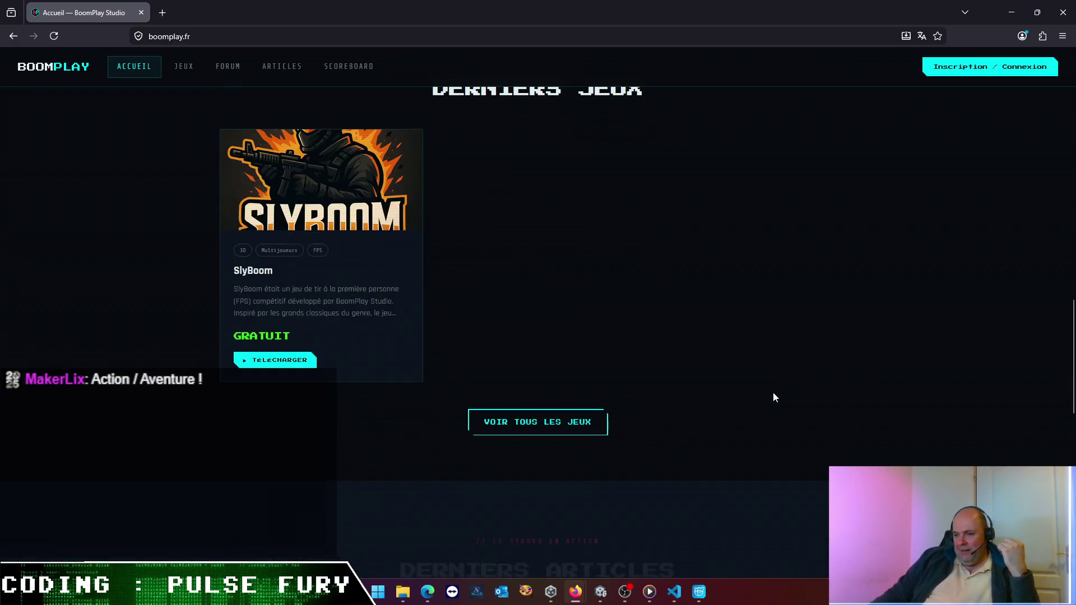
{"action": "scroll", "coordinate": [775, 398], "scroll_direction": "down", "scroll_amount": 3}
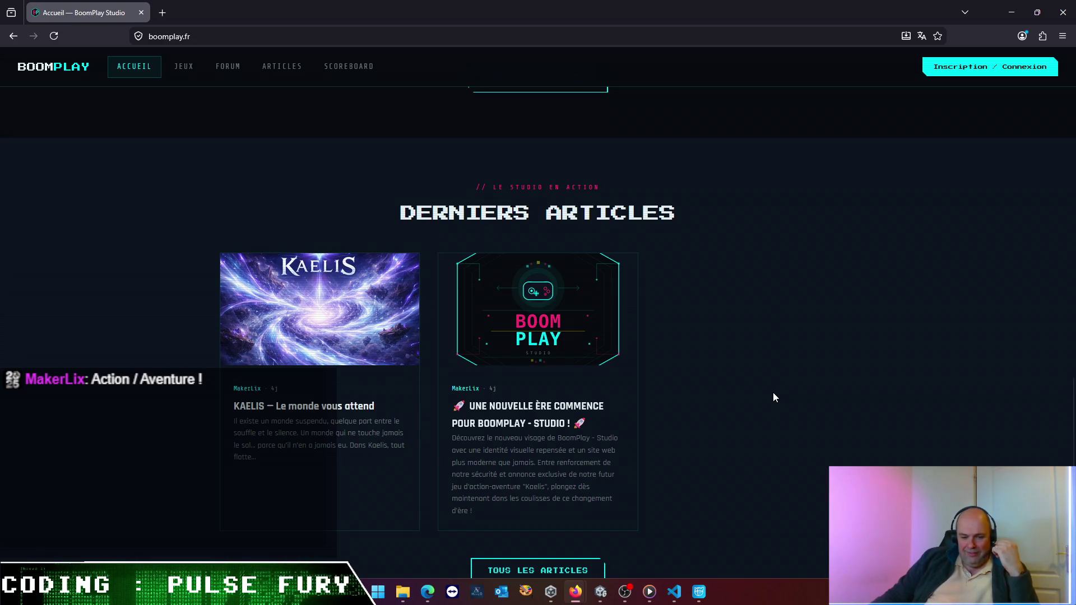
{"action": "scroll", "coordinate": [774, 397], "scroll_direction": "down", "scroll_amount": 3}
{"action": "scroll", "coordinate": [774, 396], "scroll_direction": "down", "scroll_amount": 1}
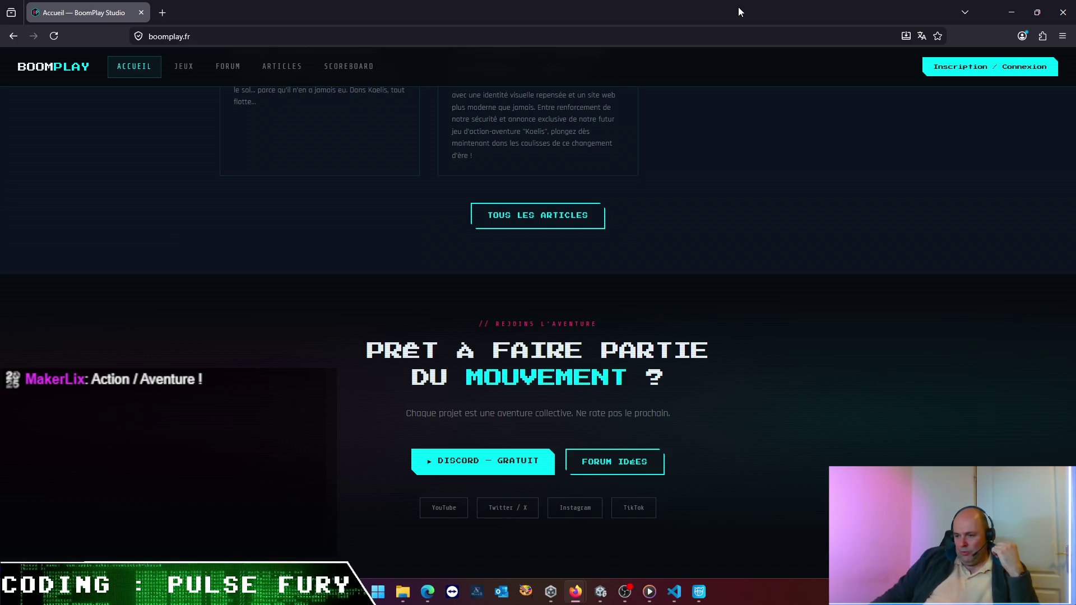
Minimise the browser with Win+Down to reveal Cascadeur
{"action": "key", "text": "super+Down"}
{"action": "key", "text": "super+Down"}
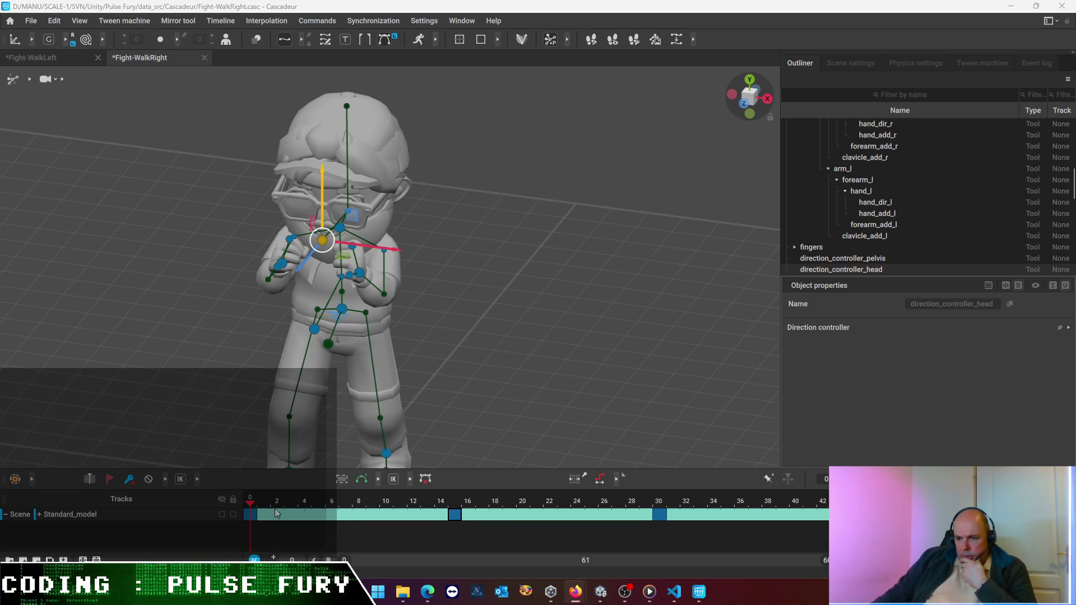
Return to the frame 15 key and lower the left hand slightly
{"action": "left_click", "coordinate": [294, 510]}
{"action": "left_click_drag", "start_coordinate": [296, 510], "coordinate": [482, 525]}
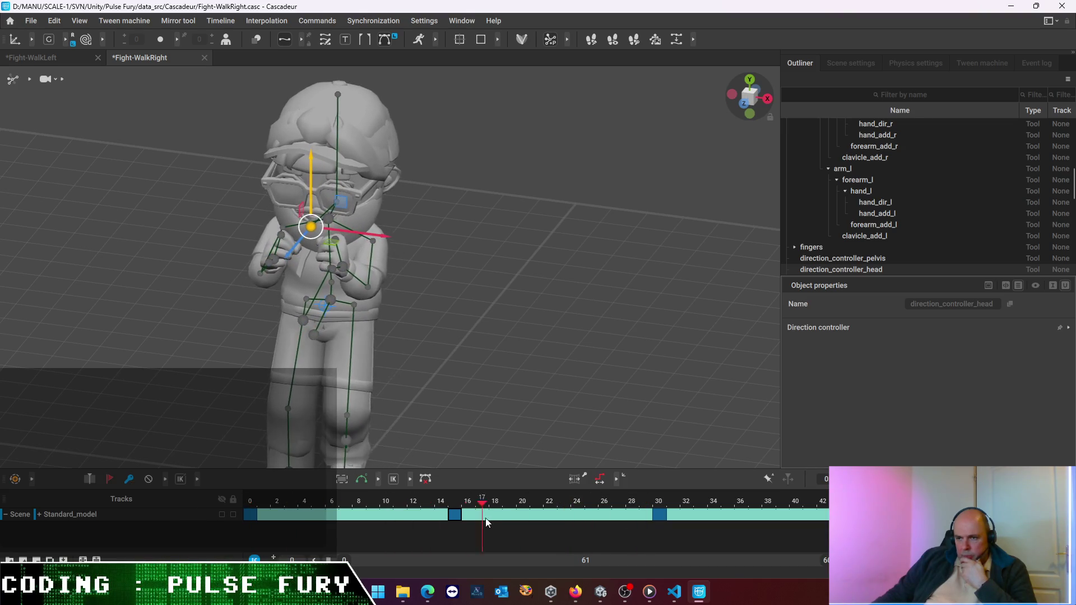
{"action": "left_click_drag", "start_coordinate": [482, 524], "coordinate": [452, 525]}
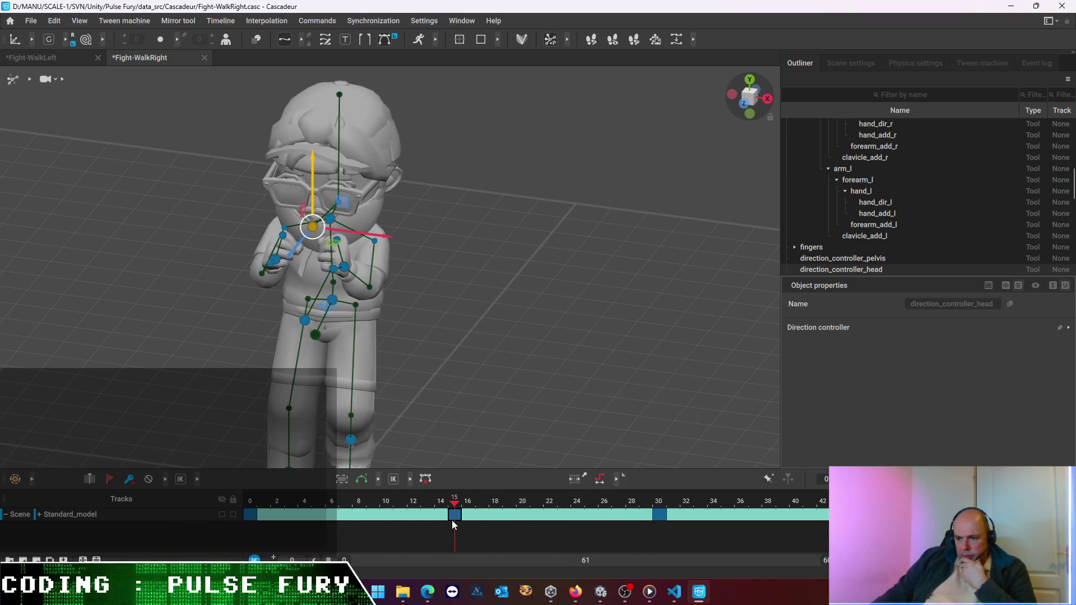
{"action": "left_click", "coordinate": [343, 267]}
{"action": "left_click_drag", "start_coordinate": [346, 219], "coordinate": [344, 224]}
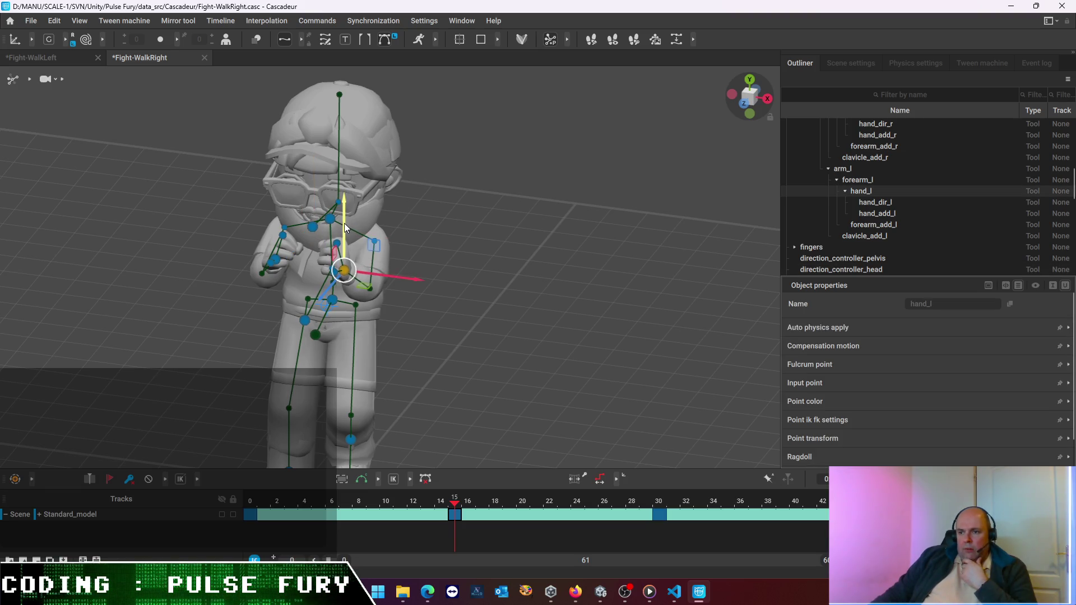
At the frame 30 key, raise the head direction controller's aim a little
{"action": "left_click", "coordinate": [662, 520]}
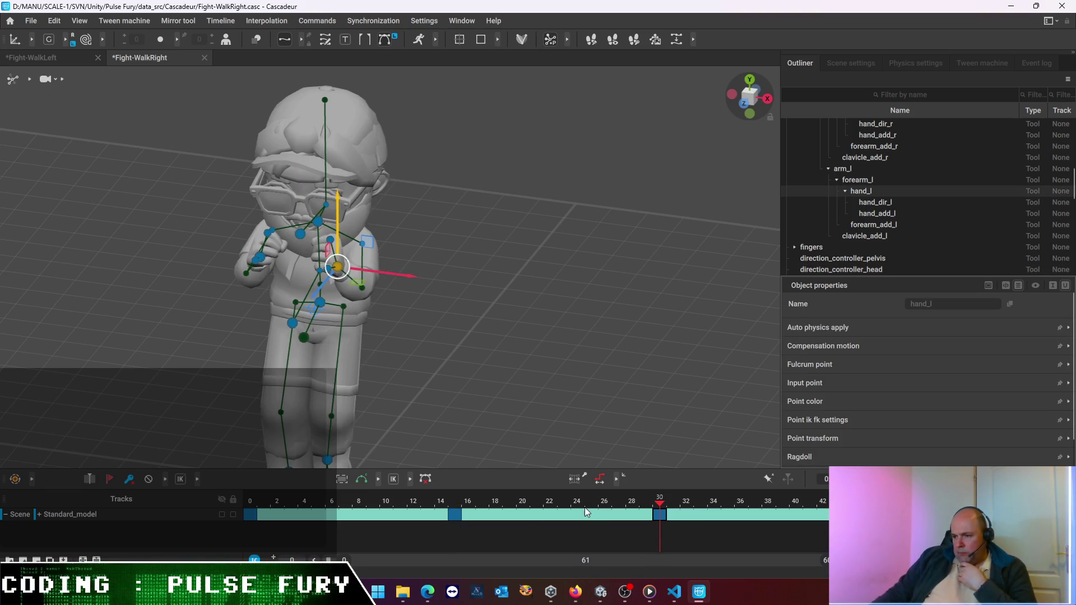
{"action": "left_click", "coordinate": [301, 235]}
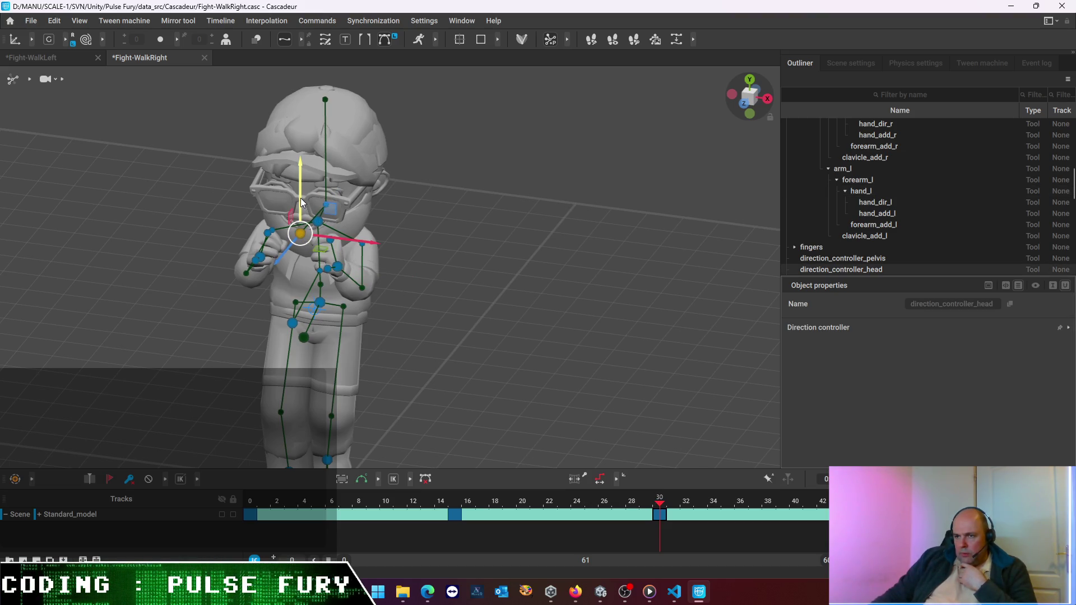
{"action": "left_click_drag", "start_coordinate": [300, 200], "coordinate": [301, 197]}
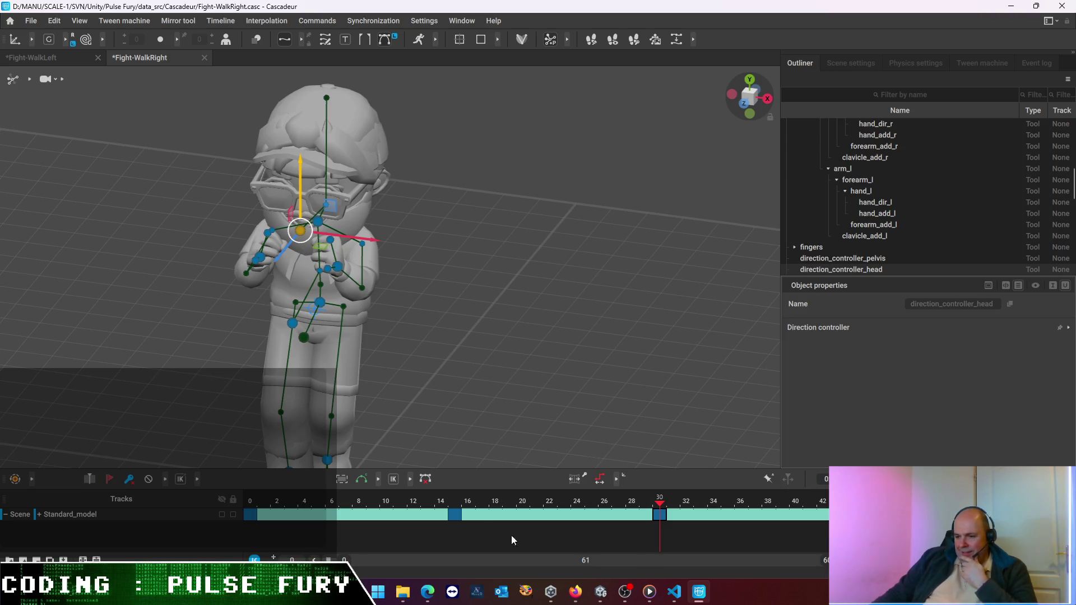
{"action": "mouse_move", "coordinate": [659, 502]}
{"action": "left_mouse_down"}
{"action": "mouse_move", "coordinate": [451, 505]}
{"action": "mouse_move", "coordinate": [660, 503]}
{"action": "left_mouse_up"}
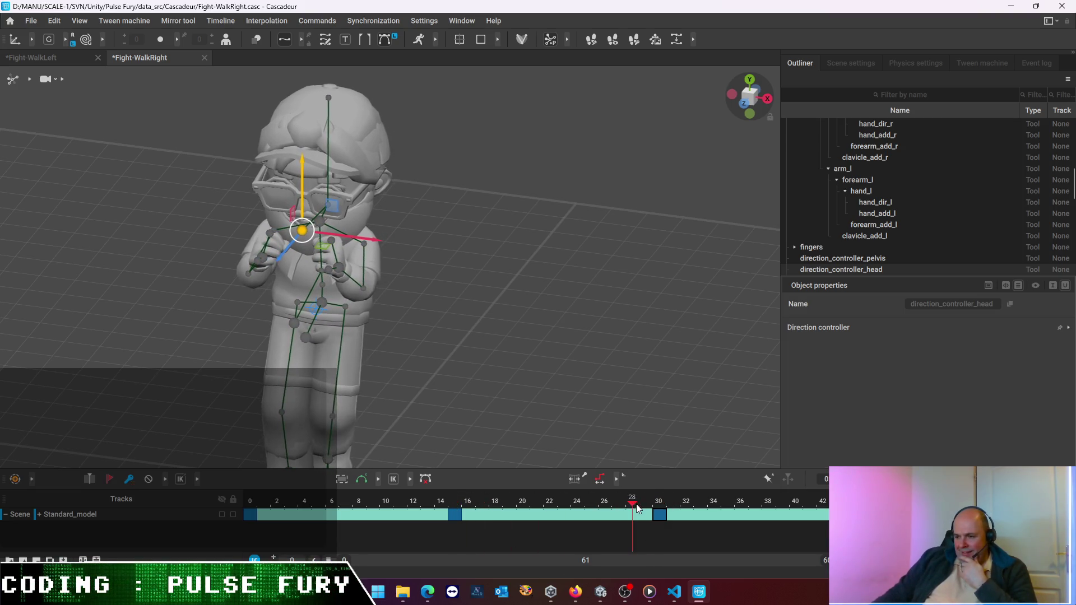
Shift the left hand sideways at frame 30, select the right hand and step to frame 29
{"action": "left_click", "coordinate": [339, 273]}
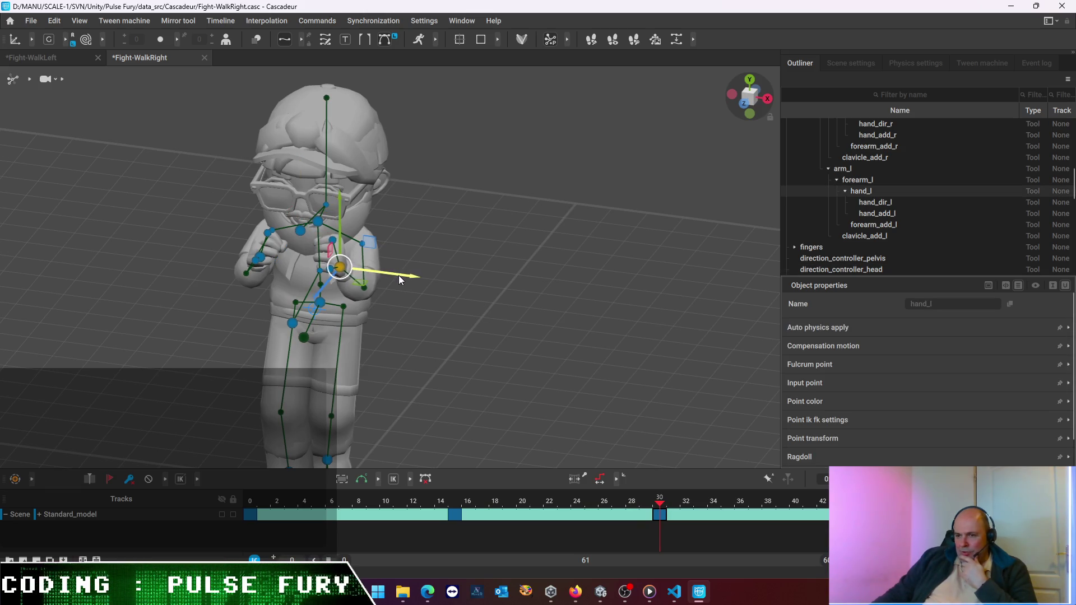
{"action": "left_click_drag", "start_coordinate": [398, 275], "coordinate": [271, 270]}
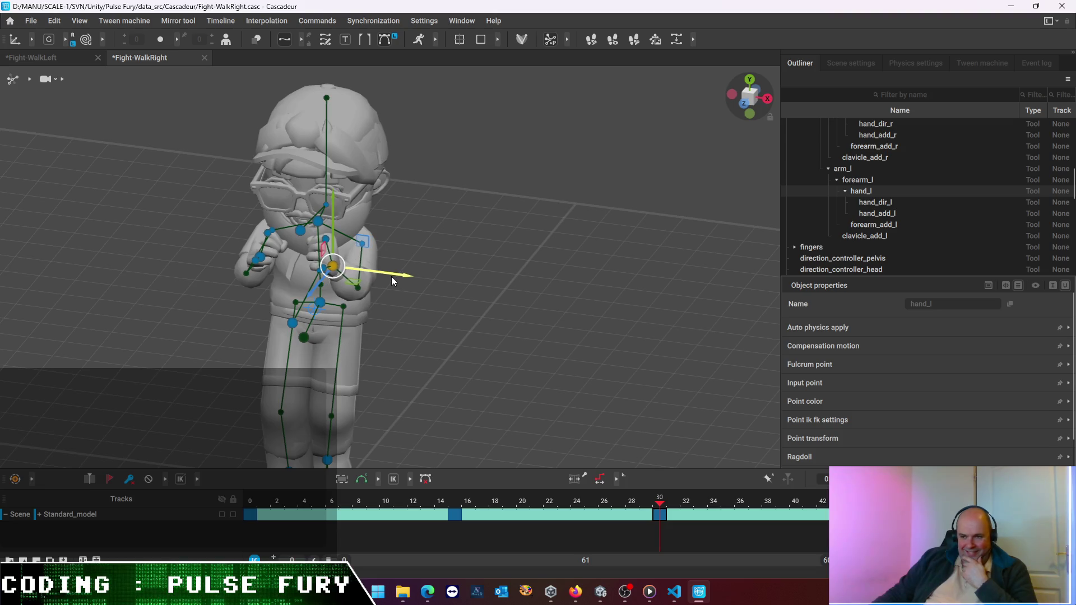
{"action": "left_click", "coordinate": [261, 257]}
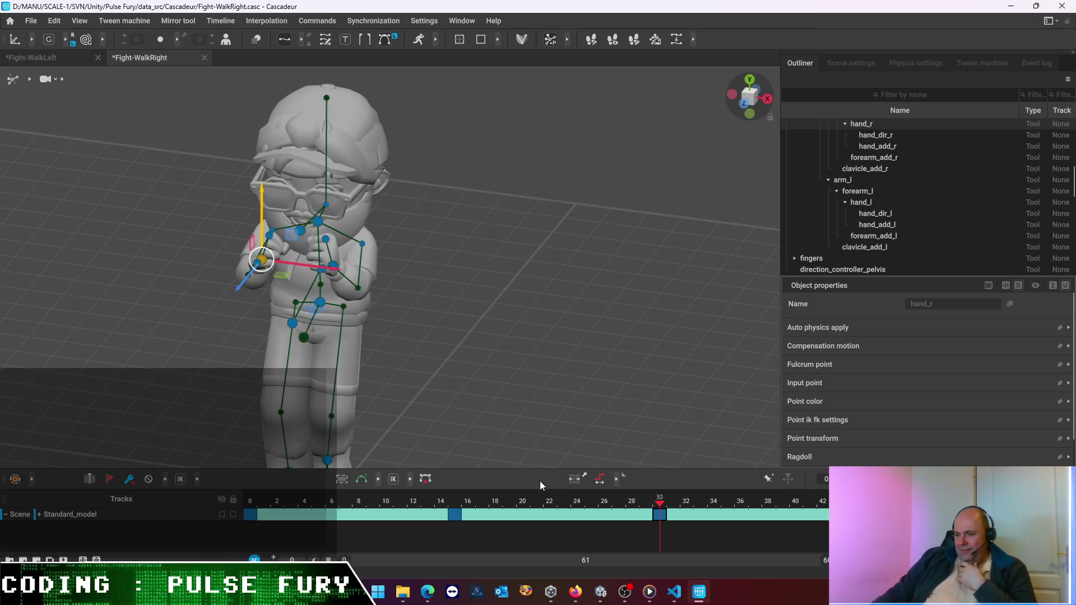
{"action": "left_click", "coordinate": [646, 505]}
Raise the head direction controller's aim slightly in the frame 30 pose
{"action": "left_click_drag", "start_coordinate": [634, 505], "coordinate": [656, 535]}
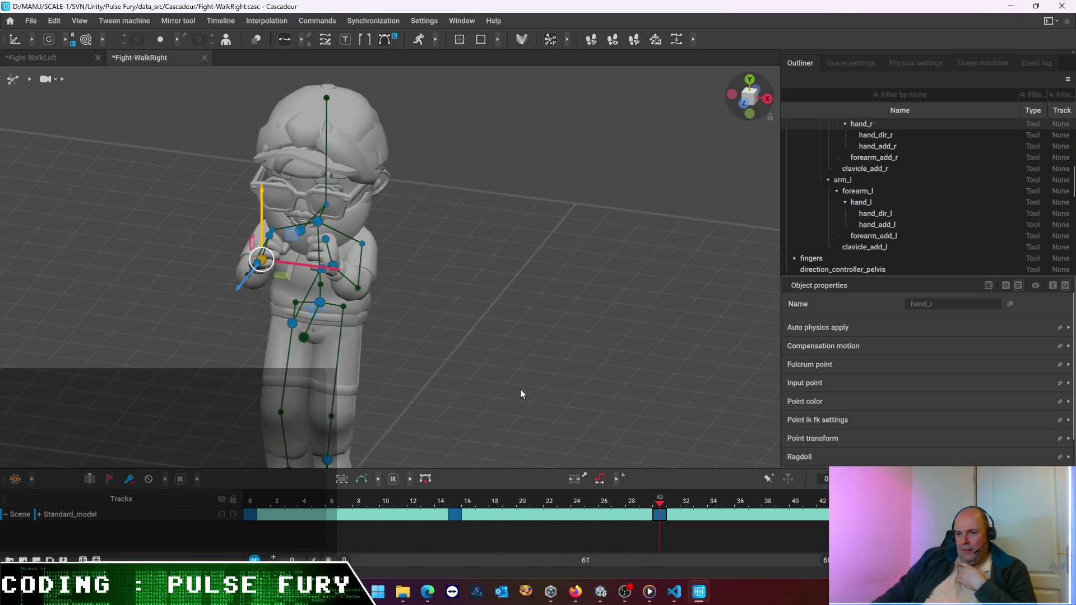
{"action": "left_click_drag", "start_coordinate": [576, 354], "coordinate": [523, 339]}
{"action": "middle_click_drag", "start_coordinate": [538, 283], "coordinate": [307, 225]}
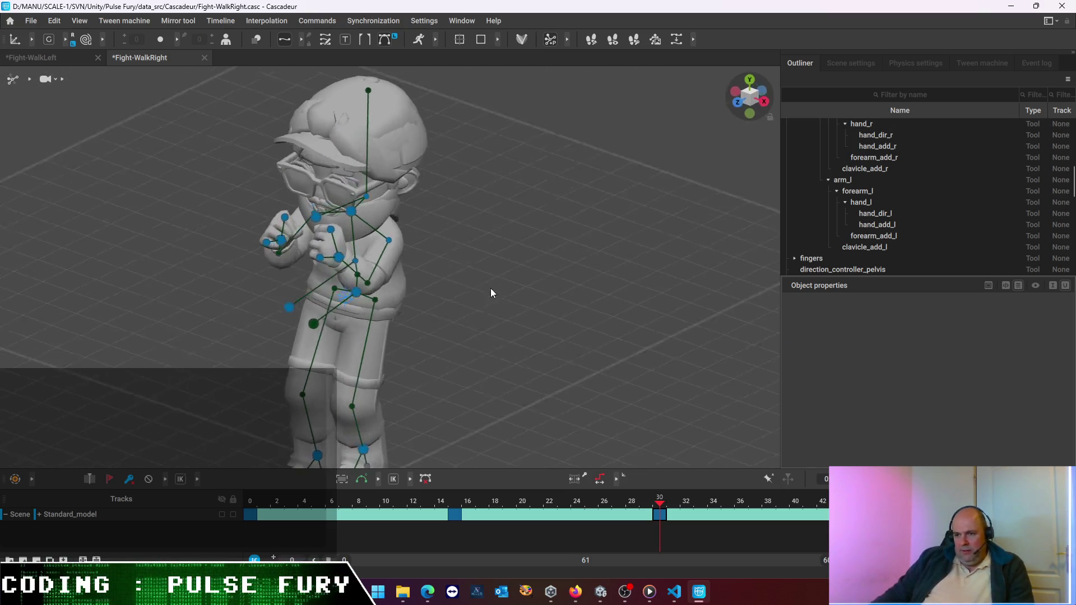
{"action": "left_click", "coordinate": [313, 223]}
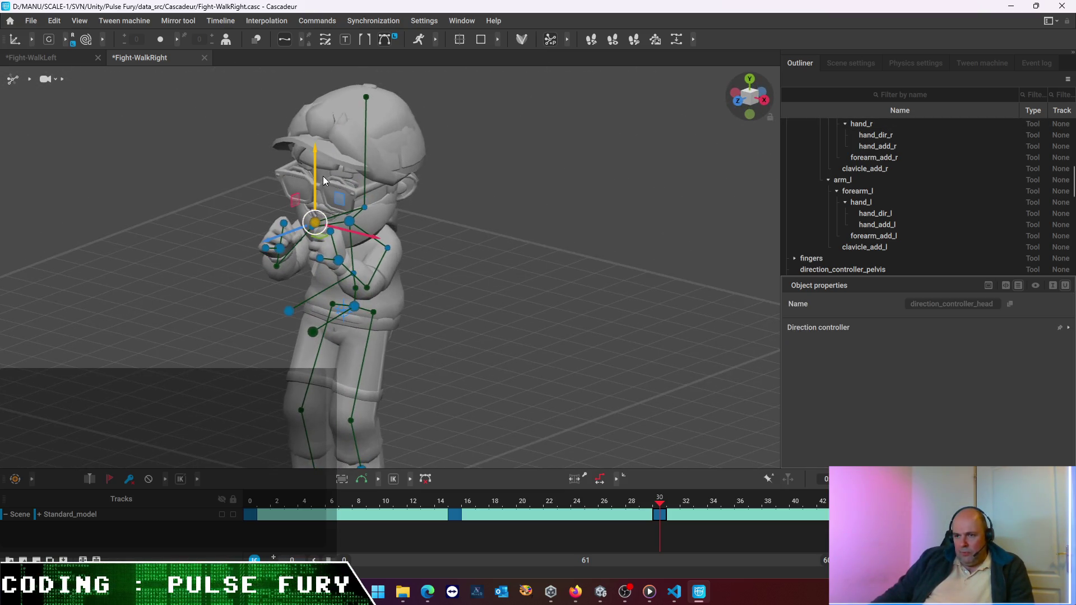
{"action": "left_click_drag", "start_coordinate": [314, 174], "coordinate": [315, 171]}
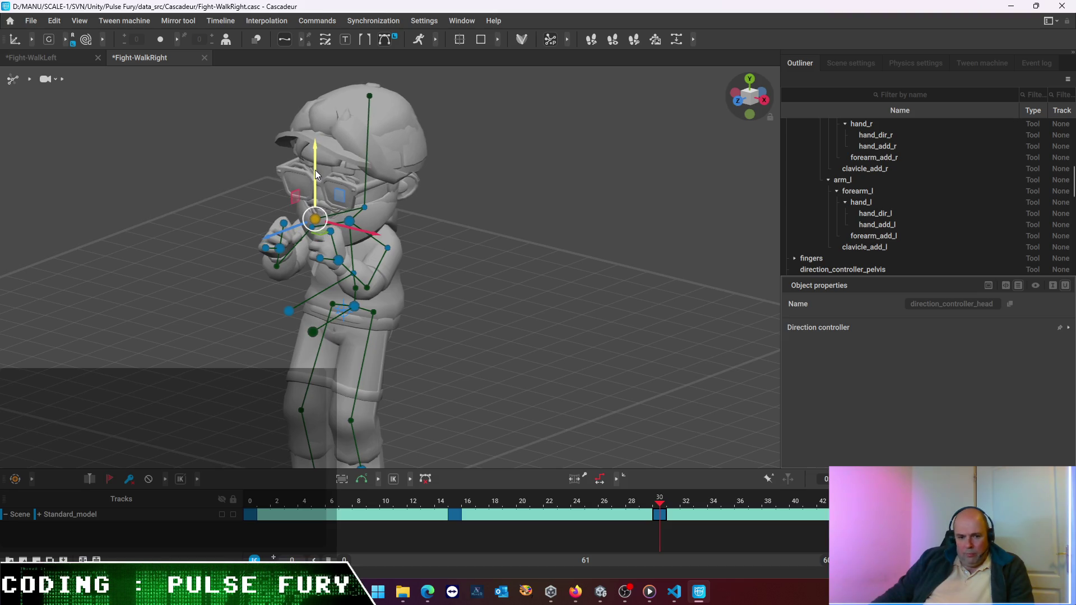
Scrub the motion from frame 30 back to frame 15 with all control points selected
{"action": "mouse_move", "coordinate": [657, 508]}
{"action": "left_mouse_down"}
{"action": "mouse_move", "coordinate": [227, 486]}
{"action": "mouse_move", "coordinate": [662, 524]}
{"action": "mouse_move", "coordinate": [841, 523]}
{"action": "left_mouse_up"}
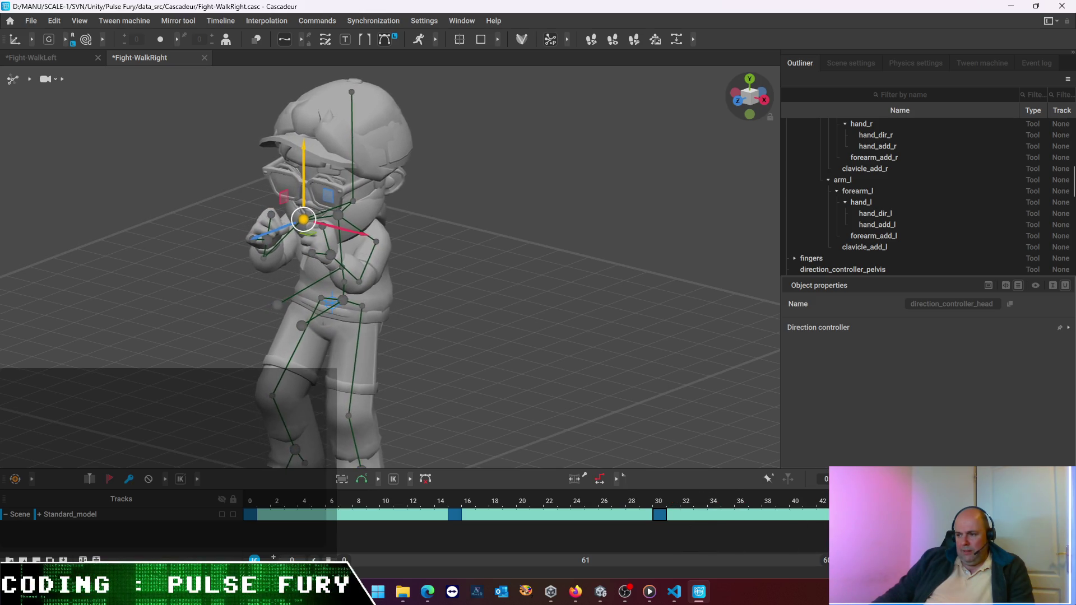
{"action": "mouse_move", "coordinate": [840, 523]}
{"action": "left_mouse_down"}
{"action": "mouse_move", "coordinate": [650, 524]}
{"action": "mouse_move", "coordinate": [841, 523]}
{"action": "left_mouse_up"}
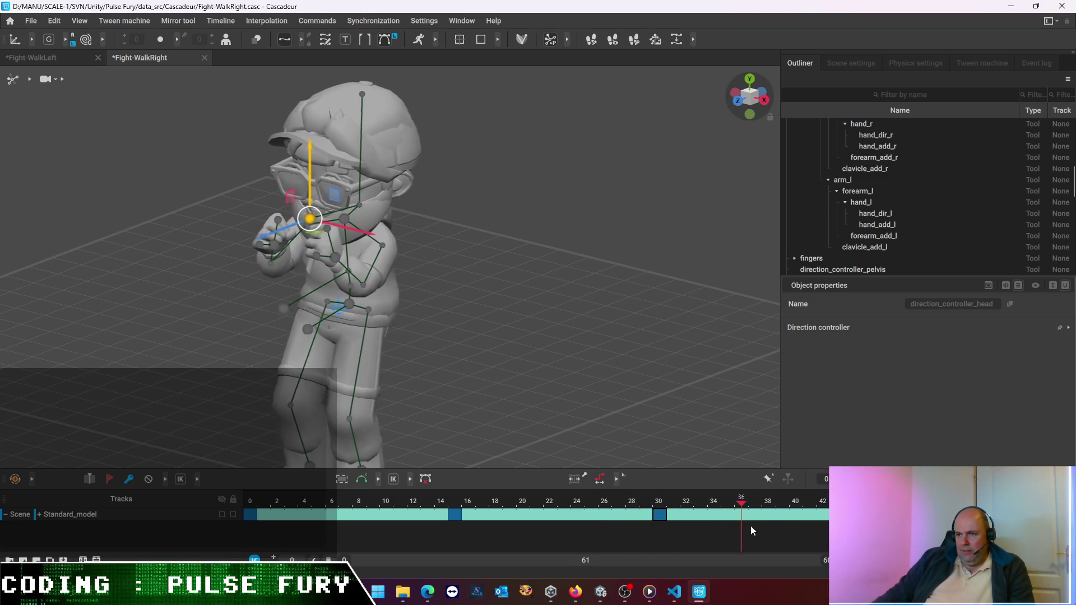
{"action": "key", "text": "ctrl+a"}
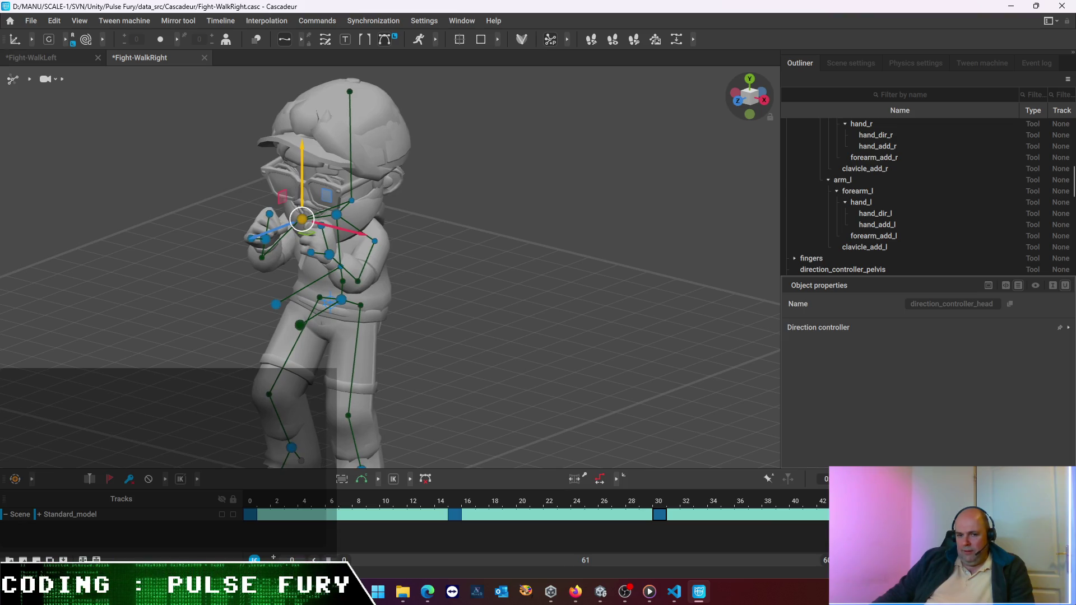
{"action": "mouse_move", "coordinate": [840, 523]}
{"action": "left_mouse_down"}
{"action": "mouse_move", "coordinate": [458, 516]}
{"action": "mouse_move", "coordinate": [657, 534]}
{"action": "left_mouse_up"}
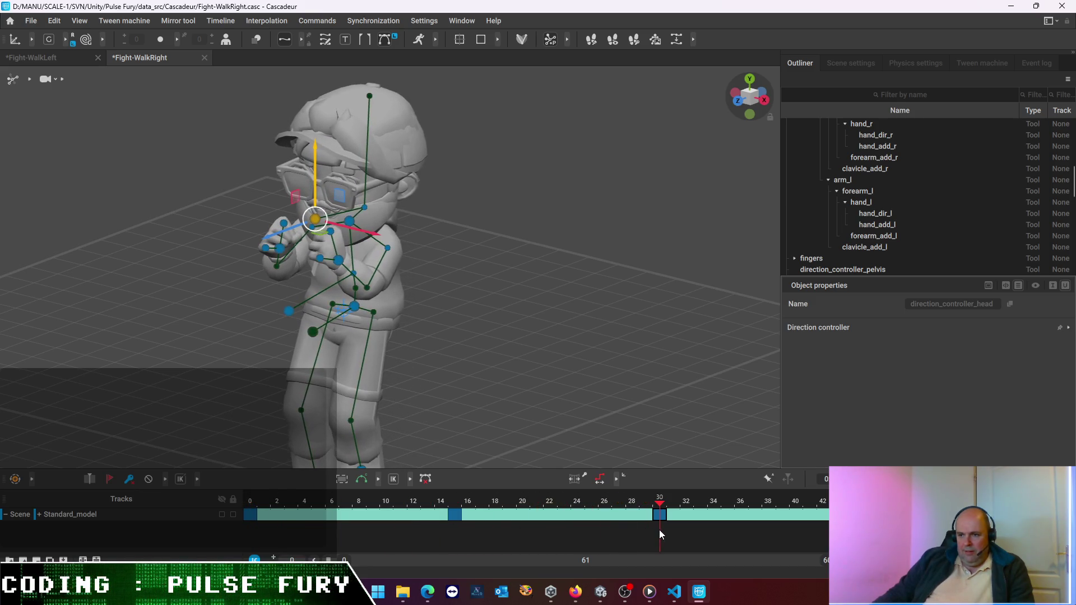
Check the character from the side and select the pelvis controller
{"action": "left_click", "coordinate": [435, 324]}
{"action": "mouse_move", "coordinate": [490, 318]}
{"action": "left_mouse_down", "text": "alt"}
{"action": "mouse_move", "coordinate": [531, 294]}
{"action": "mouse_move", "coordinate": [373, 299]}
{"action": "mouse_move", "coordinate": [421, 315]}
{"action": "mouse_move", "coordinate": [460, 305]}
{"action": "mouse_move", "coordinate": [431, 298]}
{"action": "mouse_move", "coordinate": [445, 305]}
{"action": "left_mouse_up", "text": "alt"}
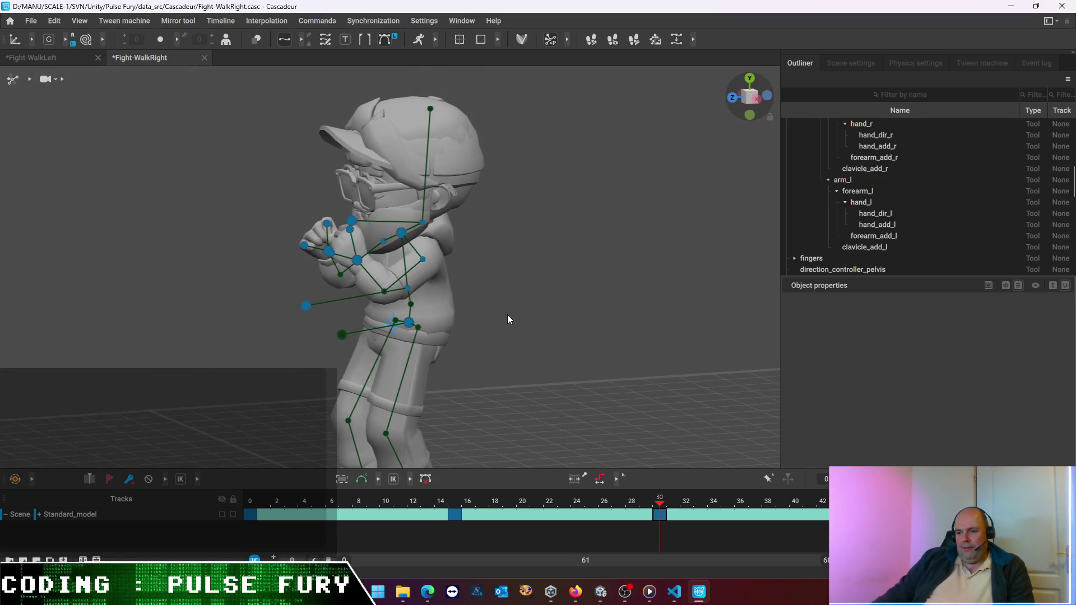
{"action": "mouse_move", "coordinate": [507, 281]}
{"action": "left_mouse_down", "text": "alt"}
{"action": "mouse_move", "coordinate": [515, 307]}
{"action": "mouse_move", "coordinate": [506, 322]}
{"action": "left_mouse_up", "text": "alt"}
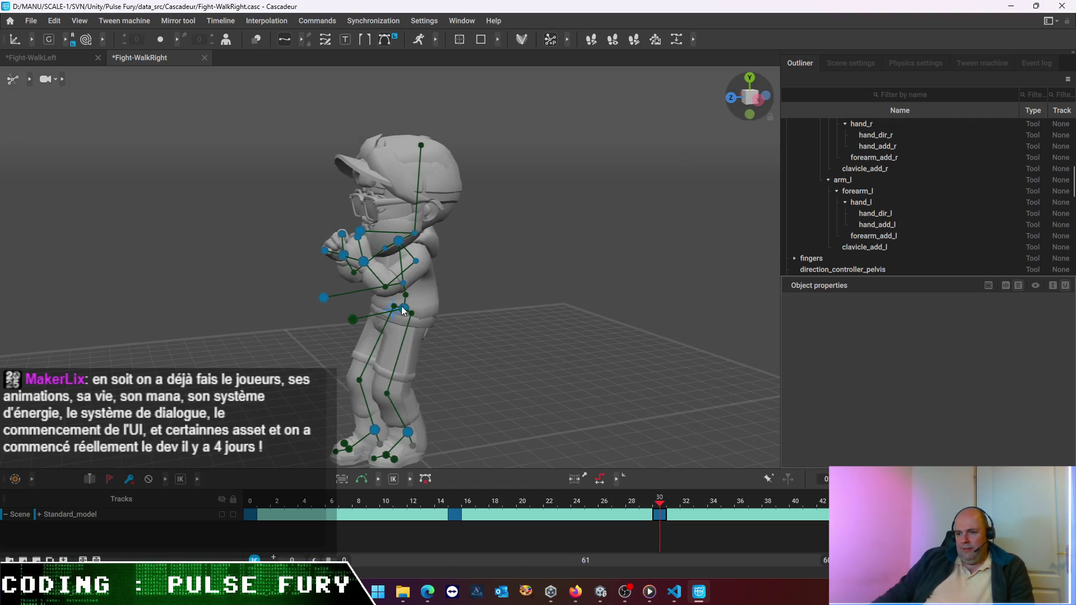
{"action": "left_click", "coordinate": [403, 310]}
{"action": "left_click_drag", "start_coordinate": [405, 241], "coordinate": [404, 243]}
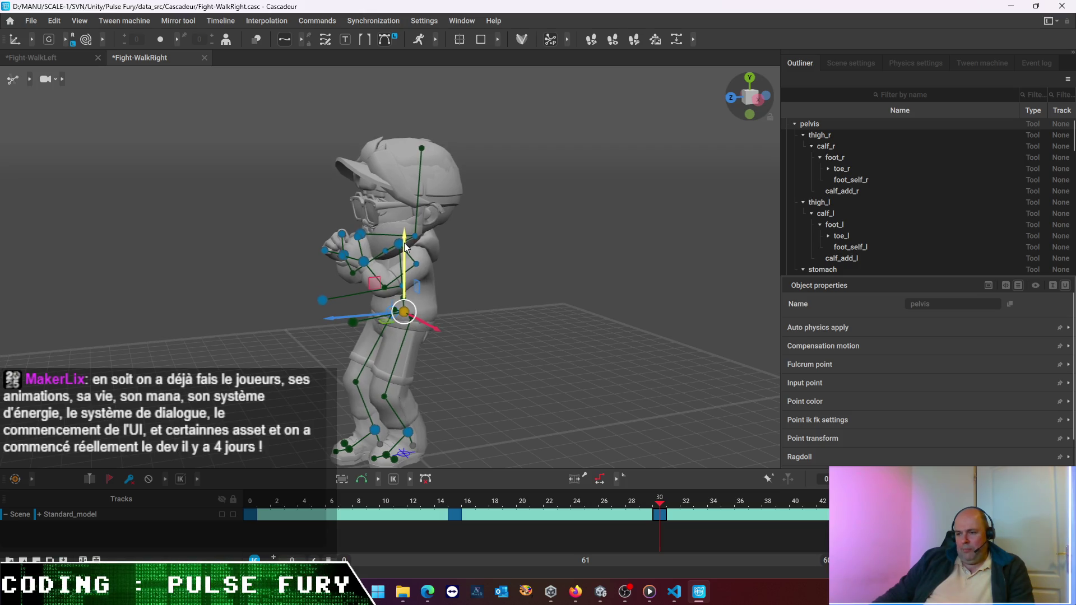
{"action": "left_click_drag", "start_coordinate": [659, 504], "coordinate": [341, 515]}
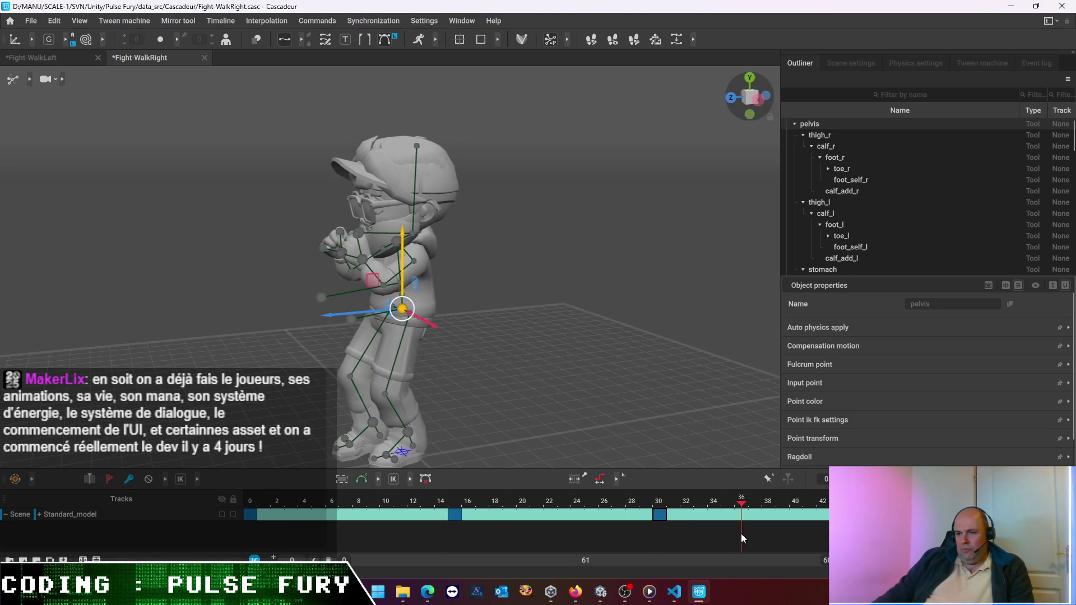
{"action": "left_click_drag", "start_coordinate": [340, 510], "coordinate": [716, 541]}
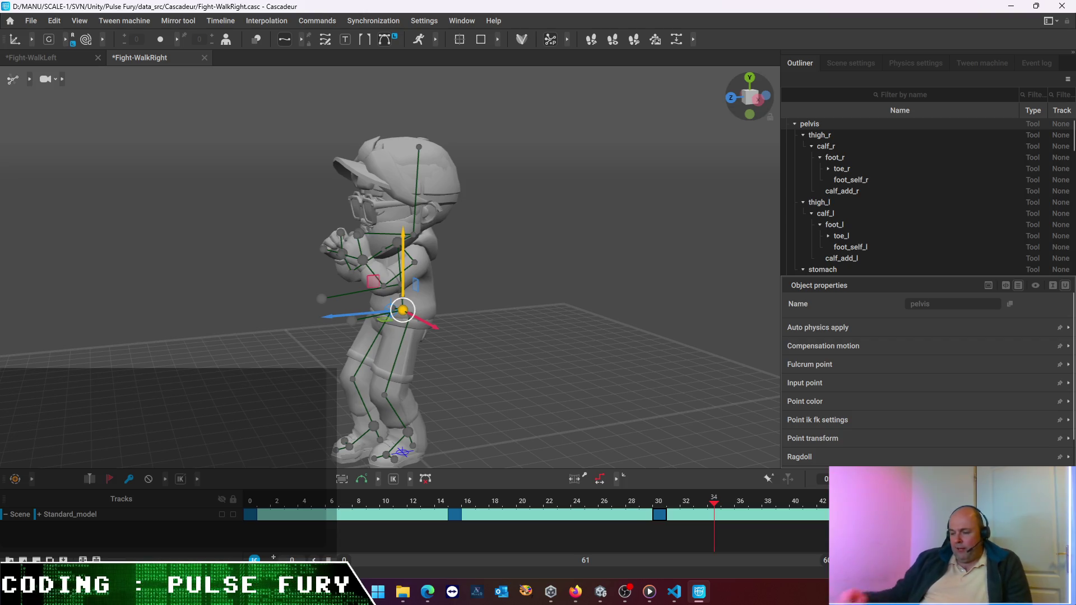
{"action": "mouse_move", "coordinate": [714, 503]}
{"action": "left_mouse_down"}
{"action": "mouse_move", "coordinate": [408, 509]}
{"action": "mouse_move", "coordinate": [661, 528]}
{"action": "mouse_move", "coordinate": [629, 535]}
{"action": "mouse_move", "coordinate": [231, 526]}
{"action": "mouse_move", "coordinate": [751, 545]}
{"action": "left_mouse_up"}
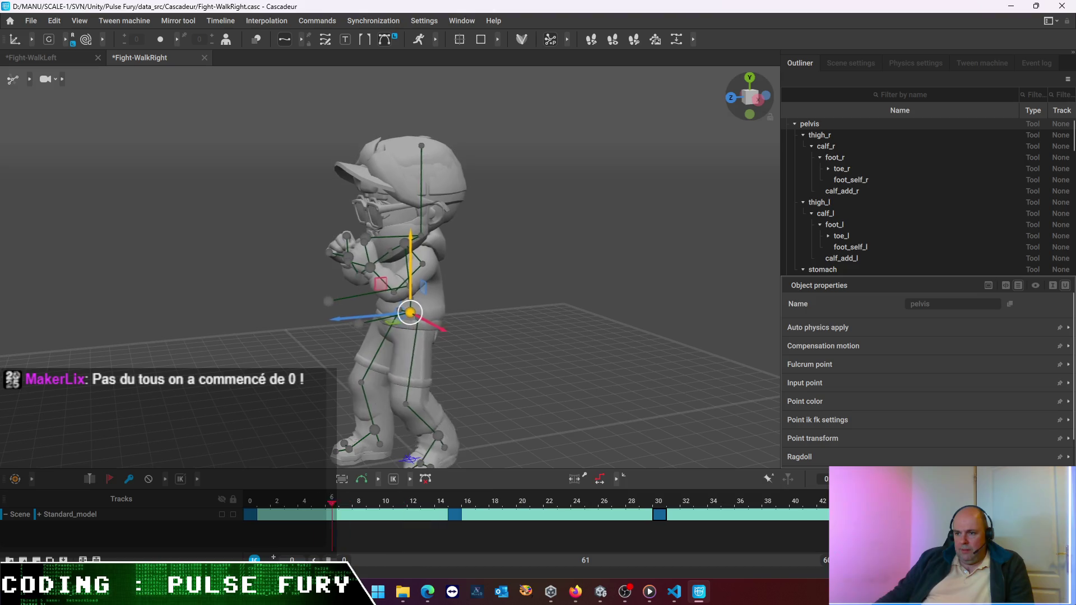
{"action": "key", "text": "space"}
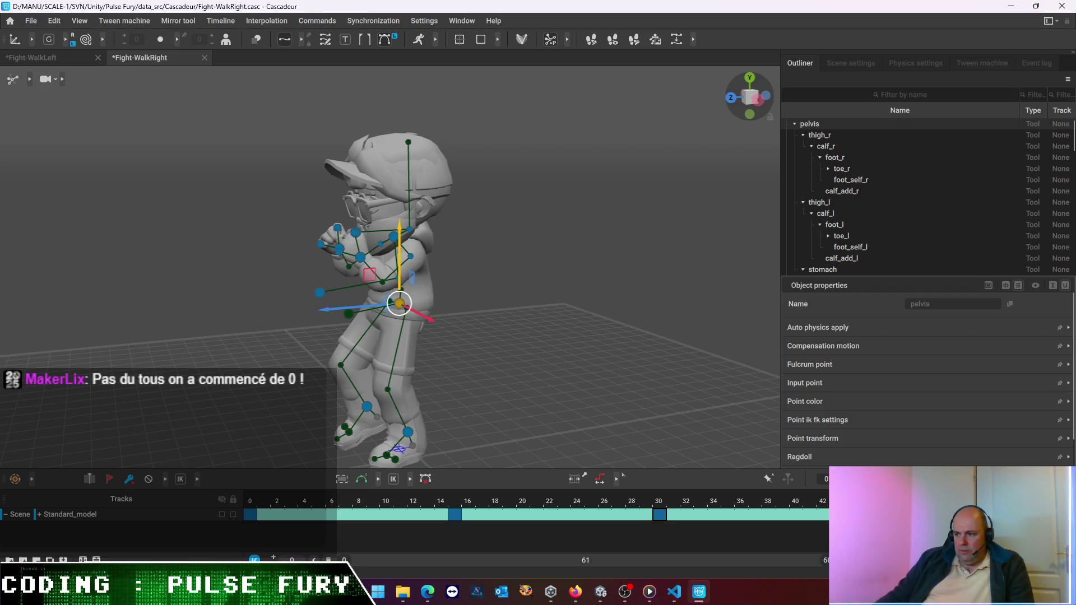
{"action": "key", "text": "space"}
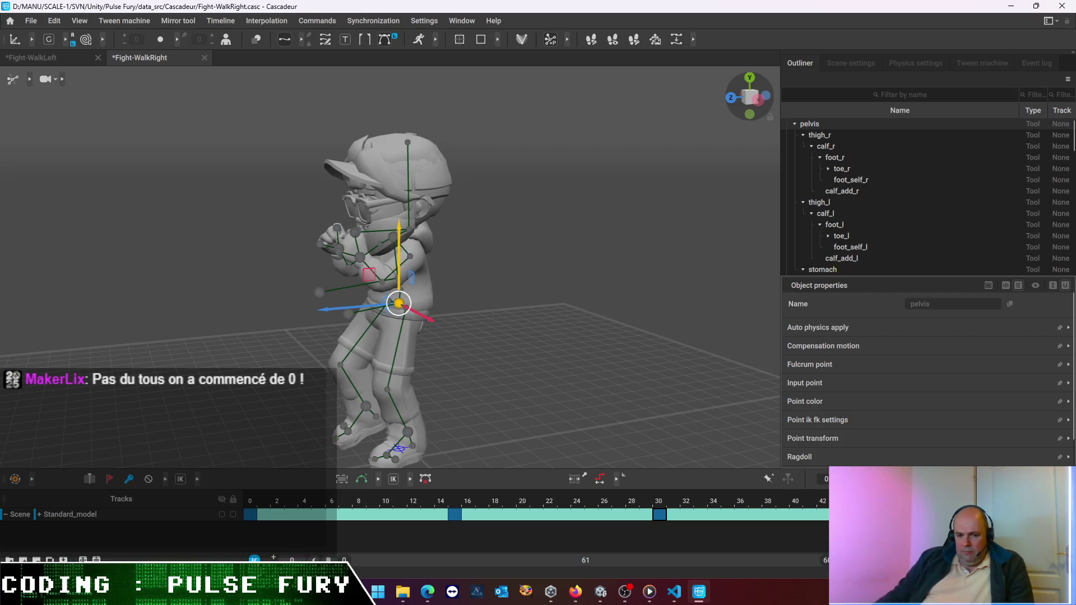
{"action": "key", "text": "space"}
{"action": "key", "text": "space"}
{"action": "key", "text": "space"}
{"action": "key", "text": "space"}
{"action": "key", "text": "space"}
{"action": "key", "text": "space"}
{"action": "key", "text": "space"}
{"action": "key", "text": "space"}
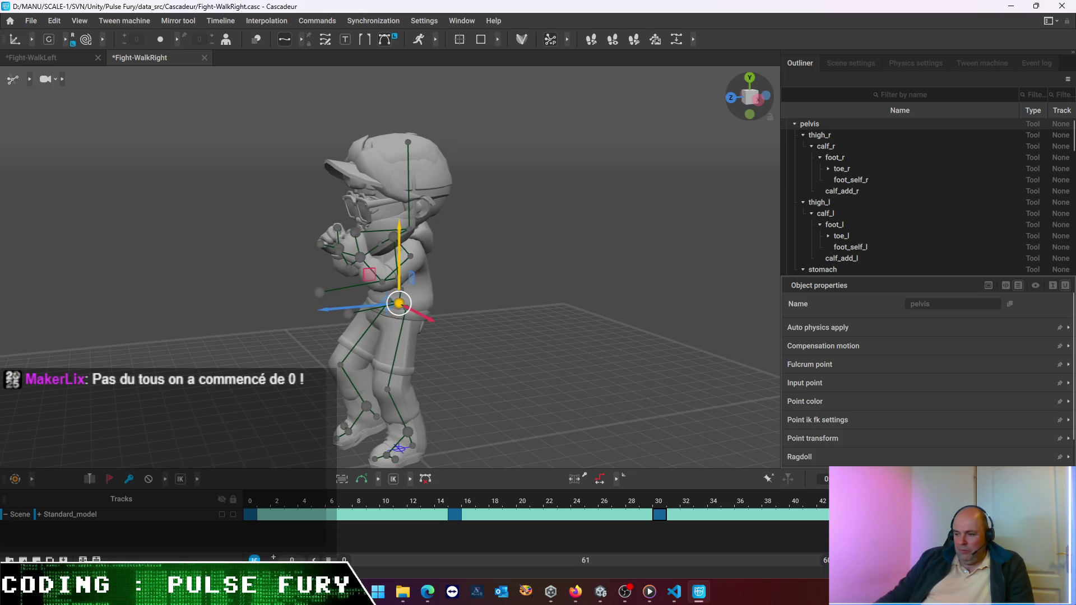
{"action": "key", "text": "space"}
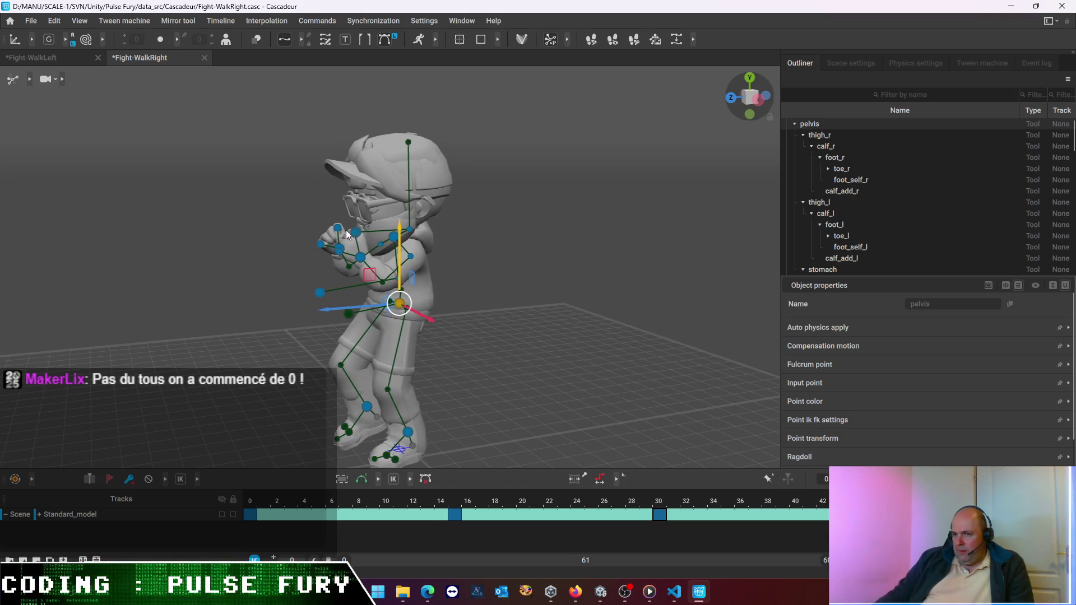
{"action": "right_click_drag", "start_coordinate": [455, 225], "coordinate": [515, 237]}
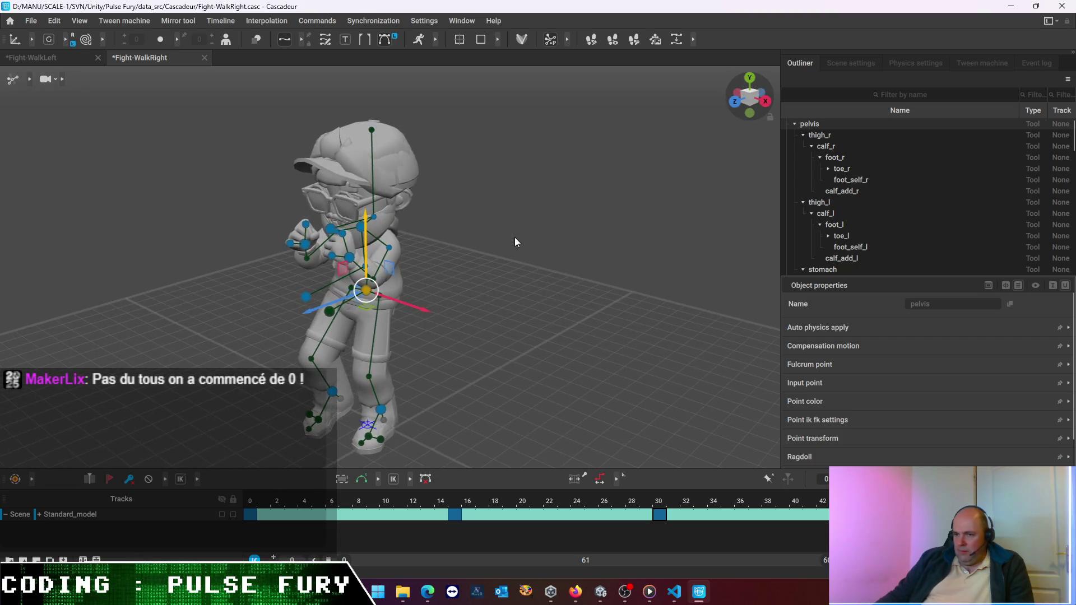
{"action": "left_click", "coordinate": [331, 230]}
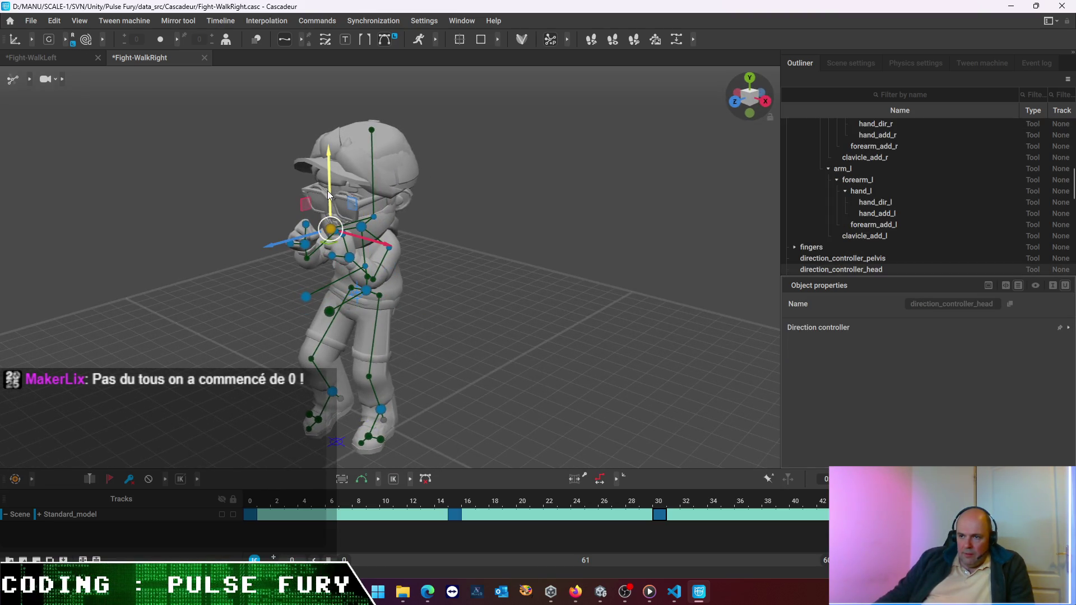
Tilt the head direction down, then up and slightly sideways, checking with a short playback
{"action": "left_click_drag", "start_coordinate": [327, 194], "coordinate": [328, 197]}
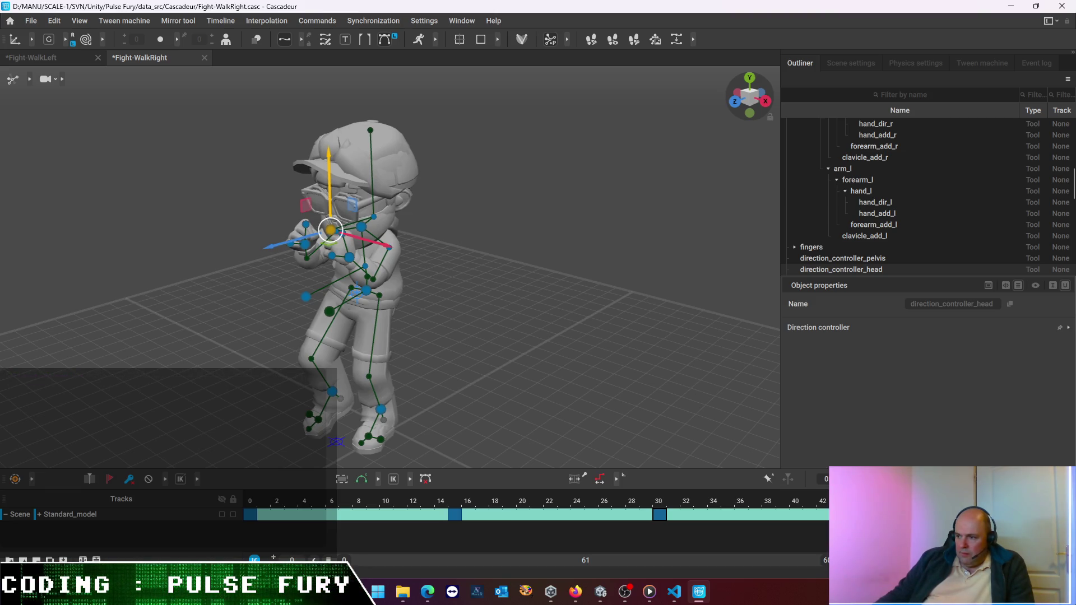
{"action": "key", "text": "space"}
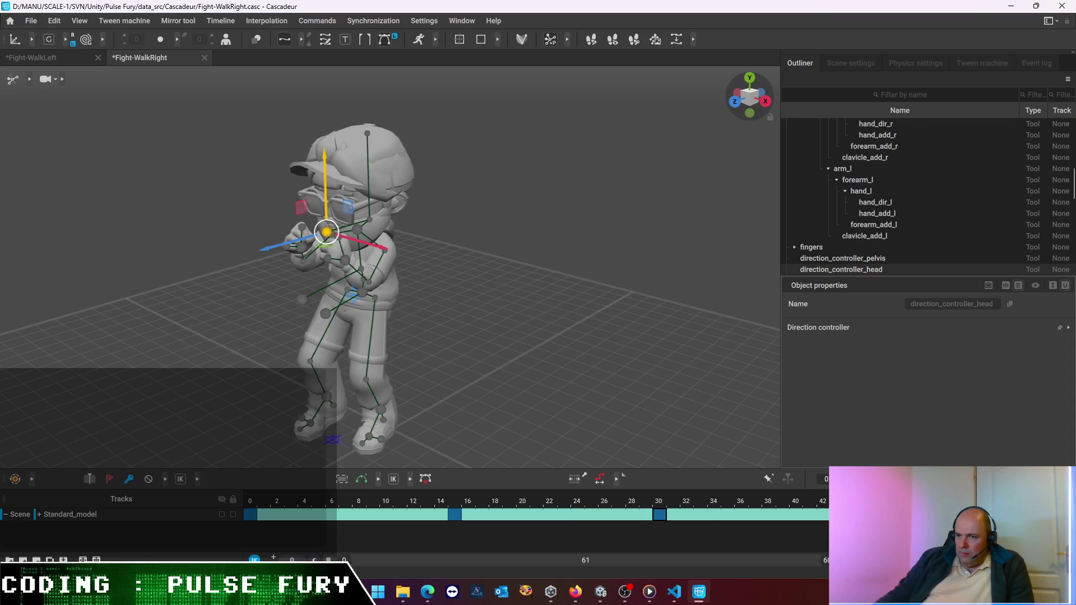
{"action": "key", "text": "space"}
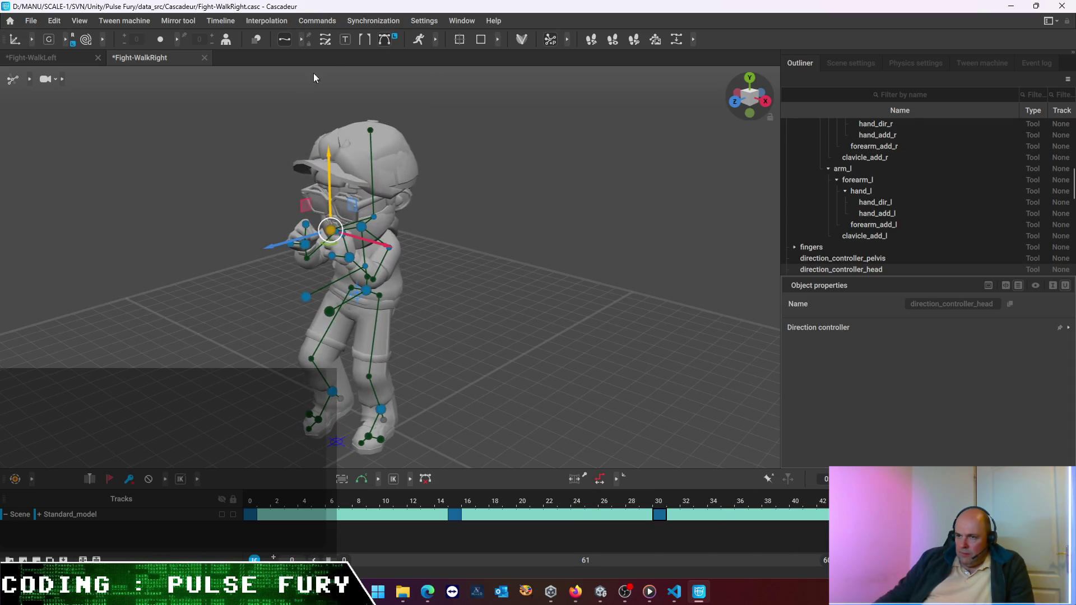
{"action": "left_click_drag", "start_coordinate": [327, 163], "coordinate": [326, 159]}
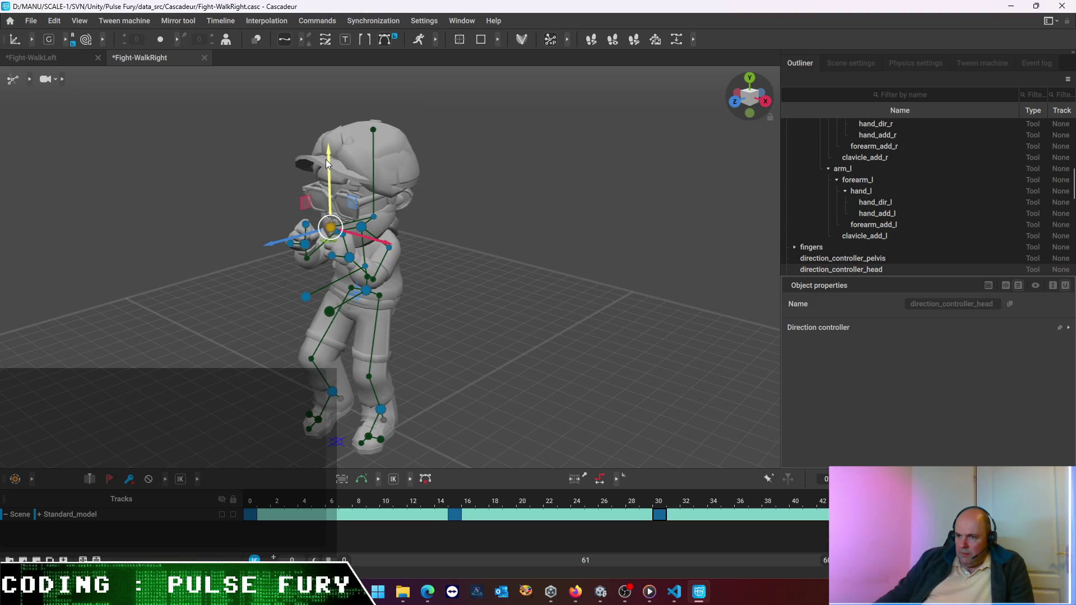
{"action": "left_click_drag", "start_coordinate": [375, 240], "coordinate": [375, 238]}
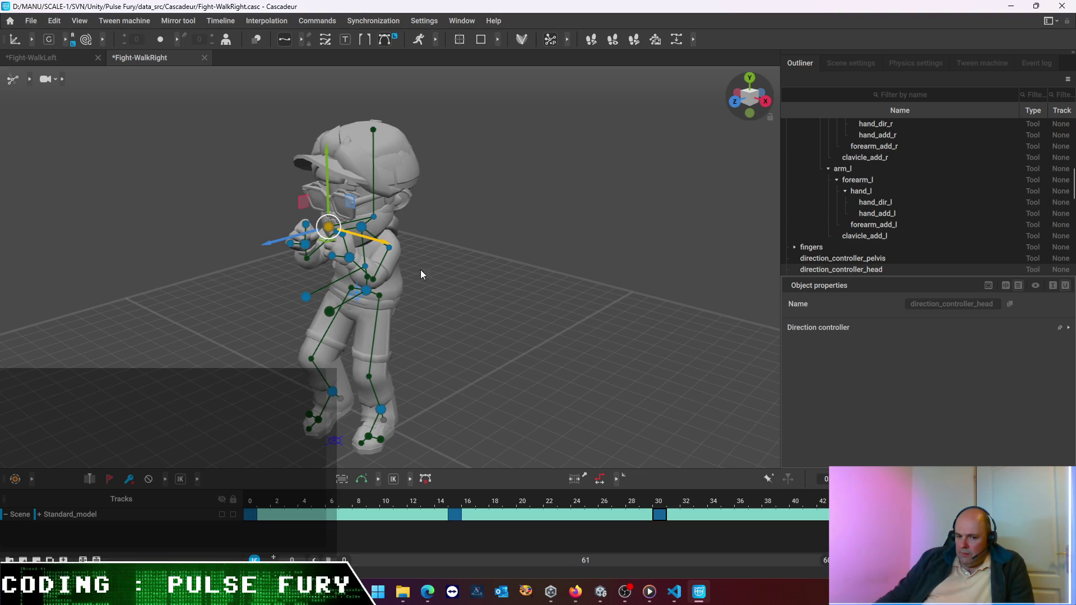
Scrub from frame 0 through frame 17 to frame 30 to review the motion
{"action": "mouse_move", "coordinate": [808, 501]}
{"action": "left_mouse_down"}
{"action": "mouse_move", "coordinate": [186, 522]}
{"action": "mouse_move", "coordinate": [841, 538]}
{"action": "left_mouse_up"}
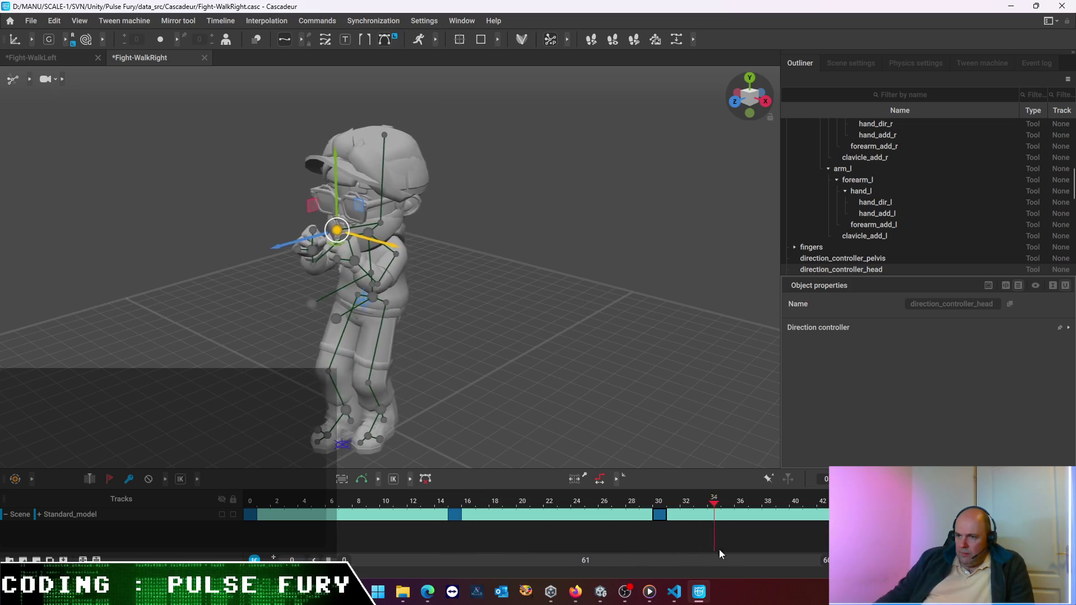
{"action": "mouse_move", "coordinate": [840, 538]}
{"action": "left_mouse_down"}
{"action": "mouse_move", "coordinate": [705, 544]}
{"action": "mouse_move", "coordinate": [841, 538]}
{"action": "mouse_move", "coordinate": [216, 523]}
{"action": "mouse_move", "coordinate": [456, 517]}
{"action": "left_mouse_up"}
{"action": "left_click_drag", "start_coordinate": [455, 516], "coordinate": [479, 516]}
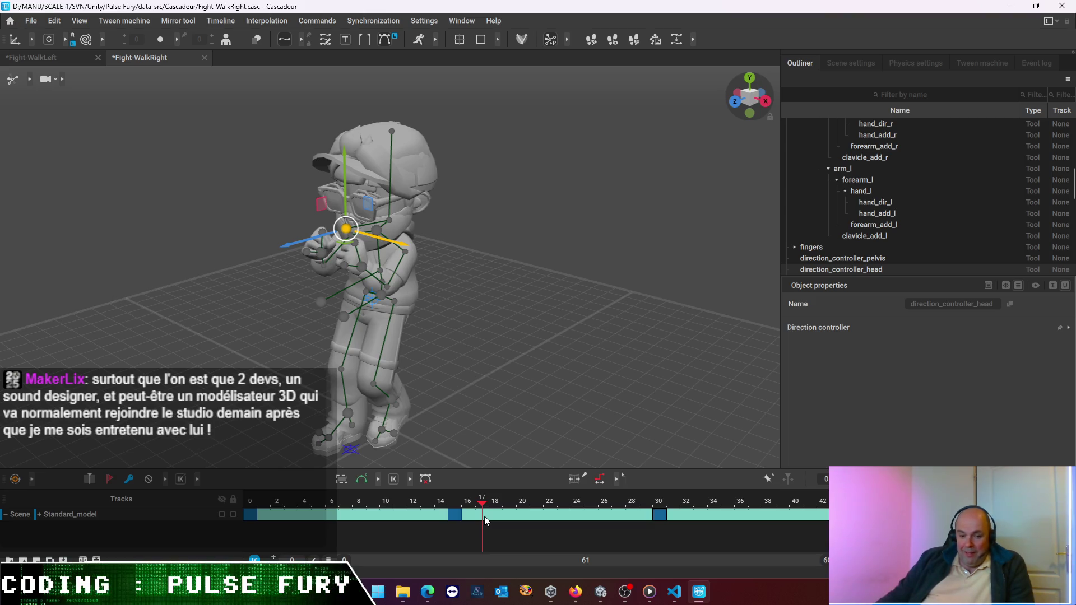
{"action": "mouse_move", "coordinate": [484, 516]}
{"action": "left_mouse_down"}
{"action": "mouse_move", "coordinate": [655, 531]}
{"action": "mouse_move", "coordinate": [208, 537]}
{"action": "left_mouse_up"}
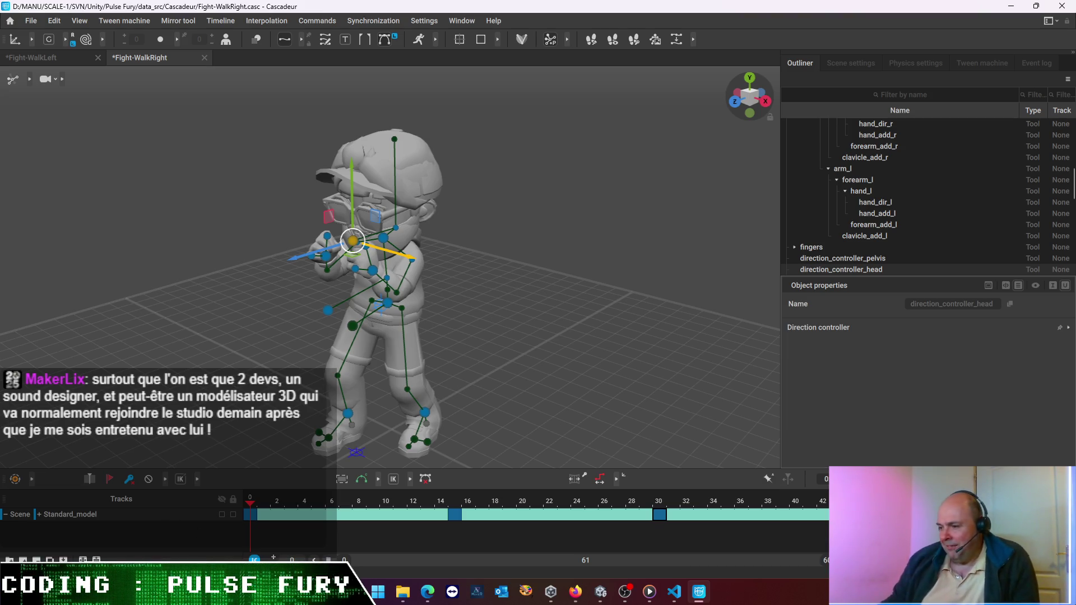
Play and scrub the animation around frames 24 to 30 to review the ending
{"action": "left_click", "coordinate": [659, 500]}
{"action": "left_click_drag", "start_coordinate": [660, 500], "coordinate": [773, 531]}
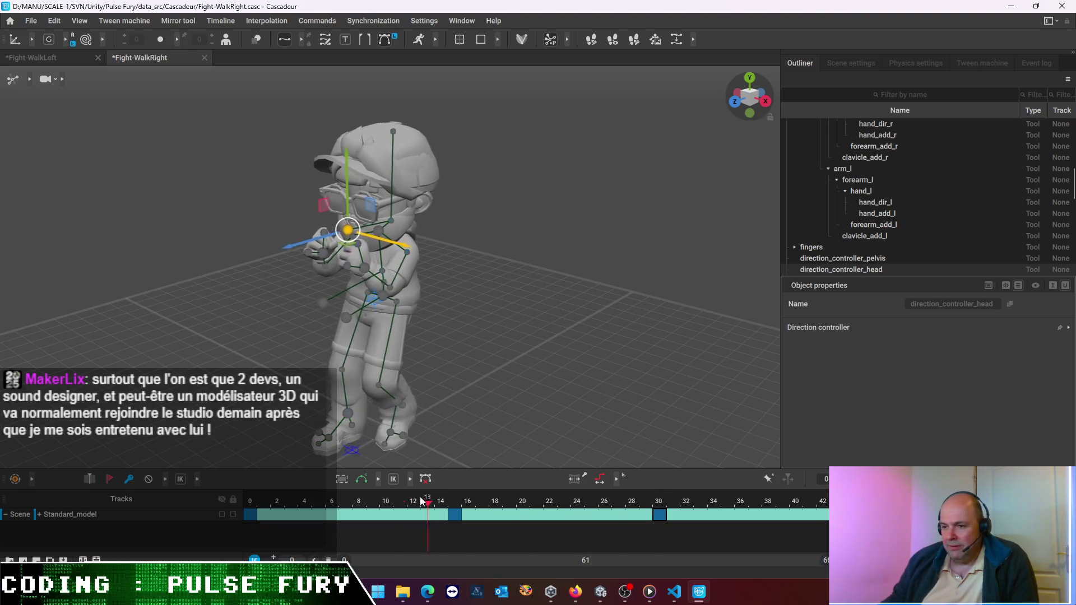
{"action": "key", "text": "space"}
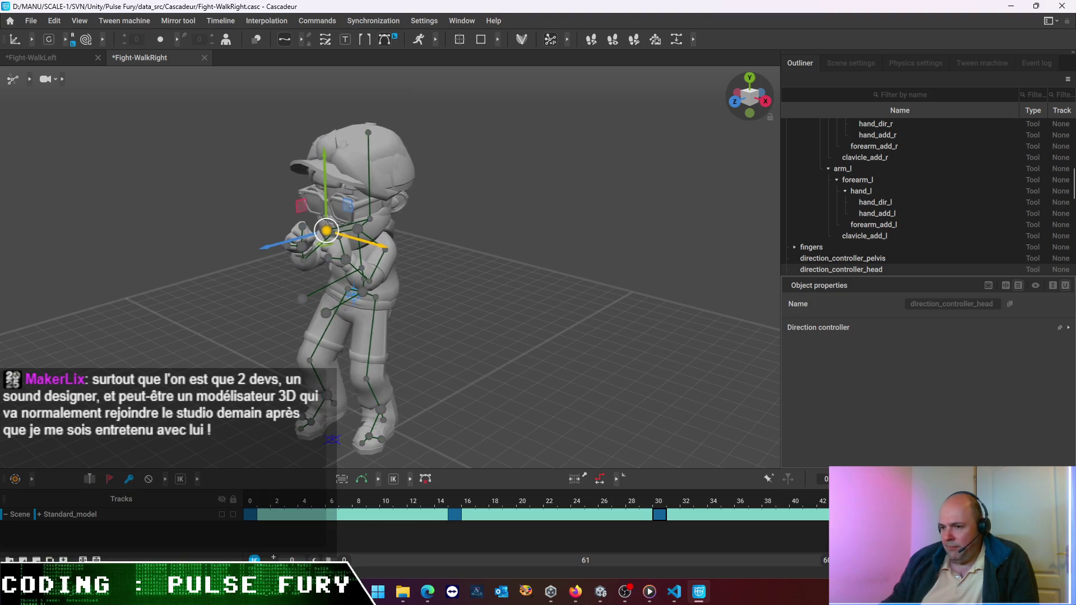
{"action": "left_click", "coordinate": [578, 526]}
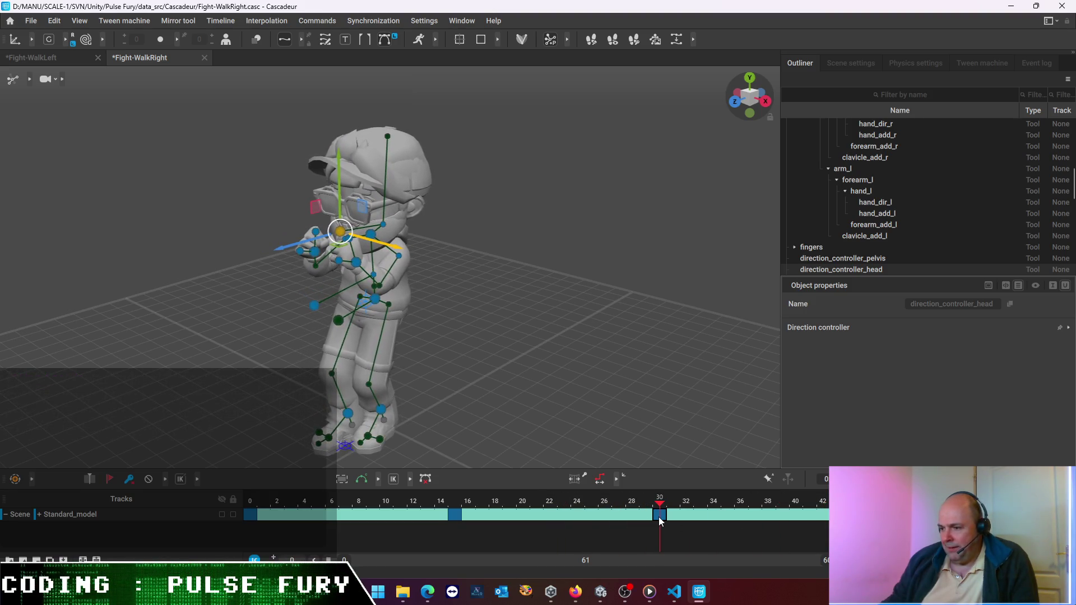
{"action": "left_click_drag", "start_coordinate": [576, 526], "coordinate": [841, 518]}
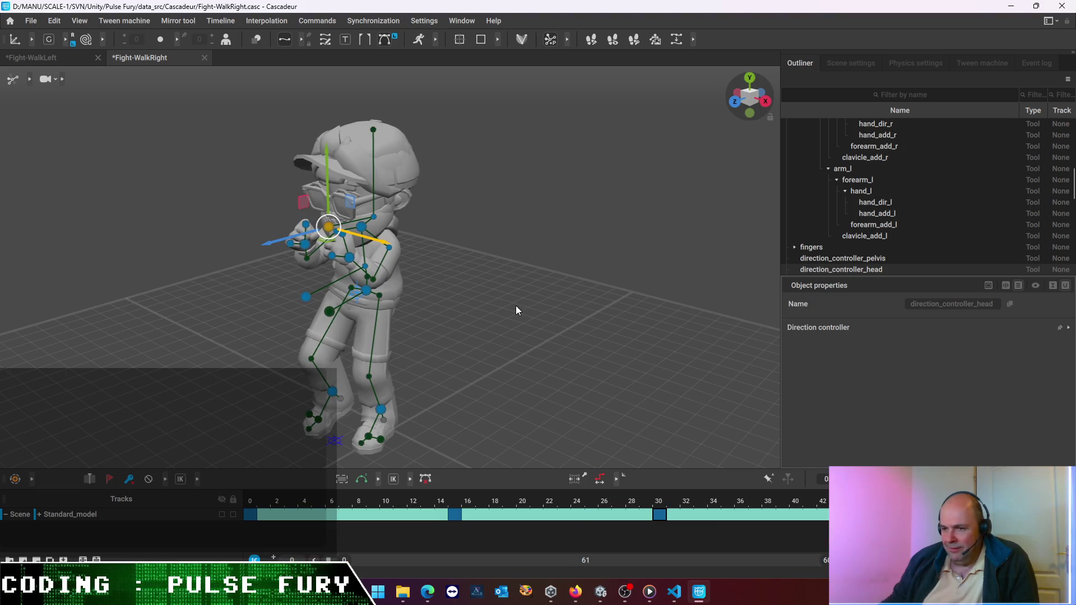
Nudge the right hand slightly along one axis and scrub back toward the start
{"action": "left_click", "coordinate": [350, 258]}
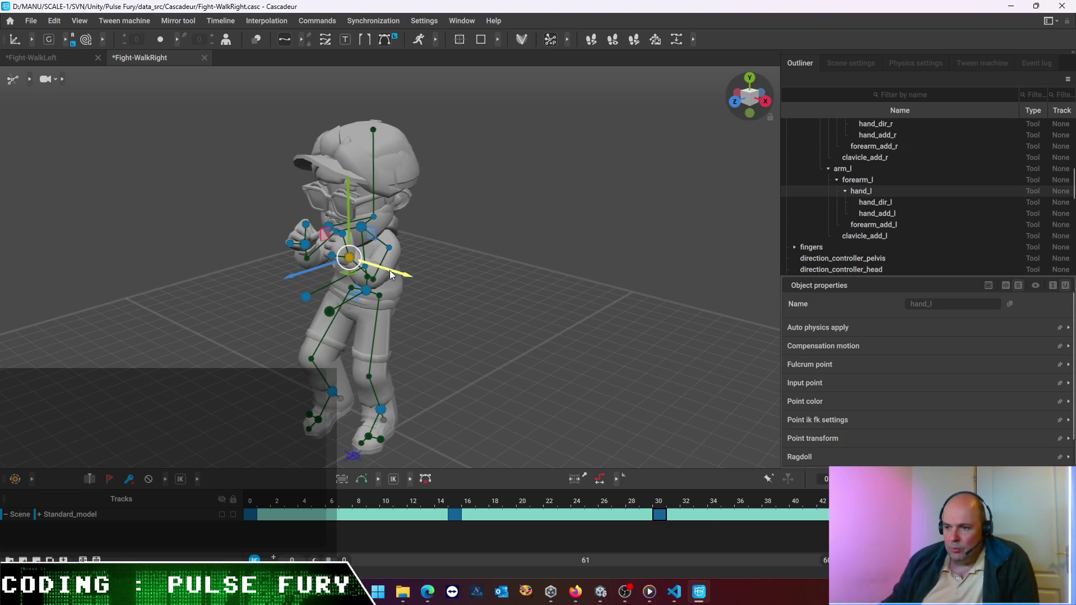
{"action": "left_click", "coordinate": [304, 245]}
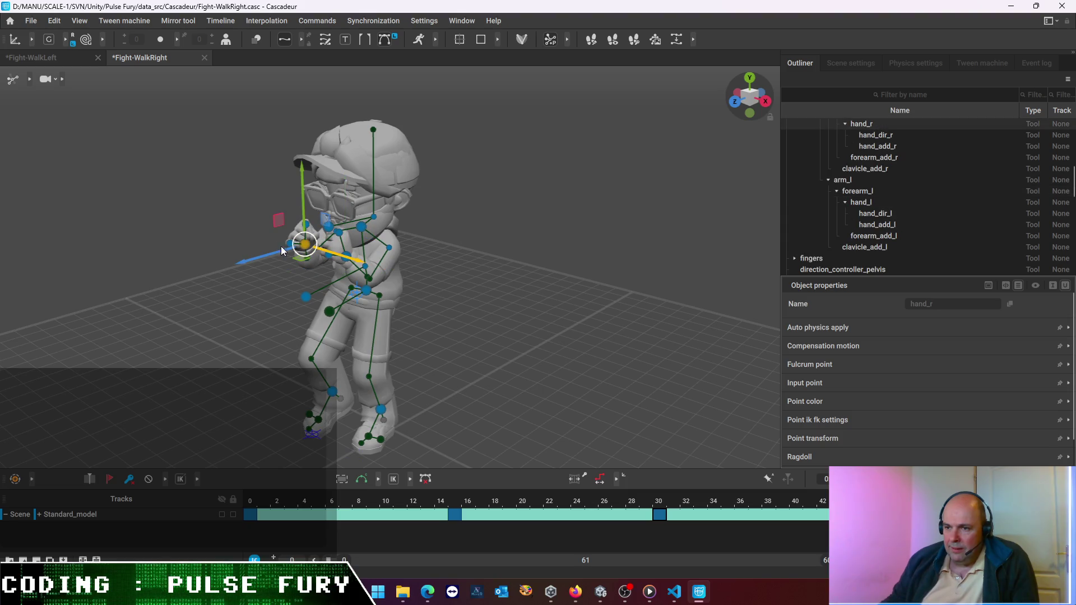
{"action": "left_click_drag", "start_coordinate": [337, 260], "coordinate": [339, 263]}
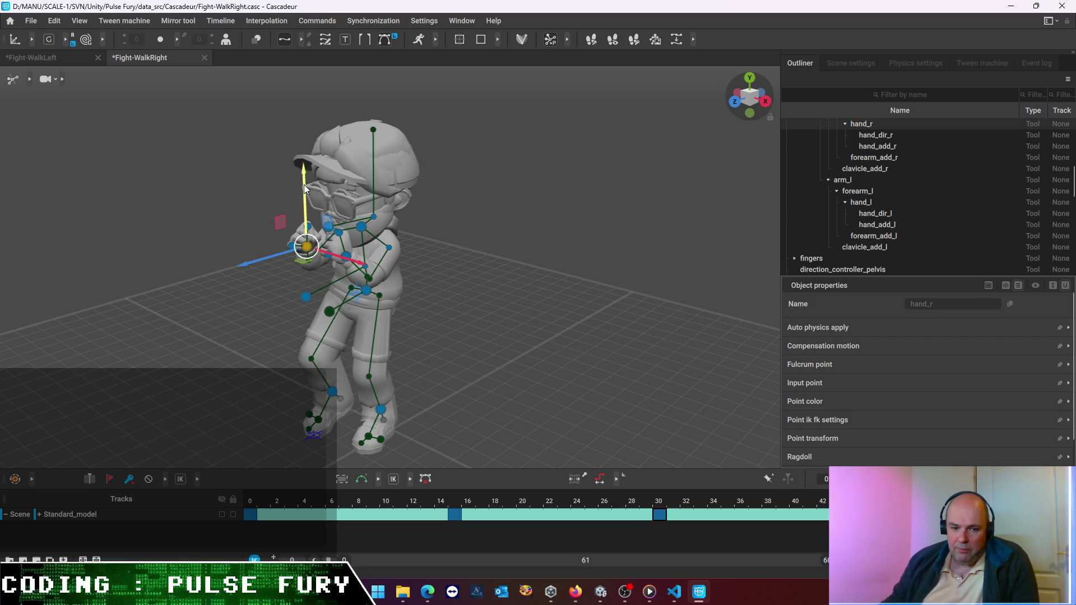
{"action": "left_click_drag", "start_coordinate": [253, 492], "coordinate": [701, 535]}
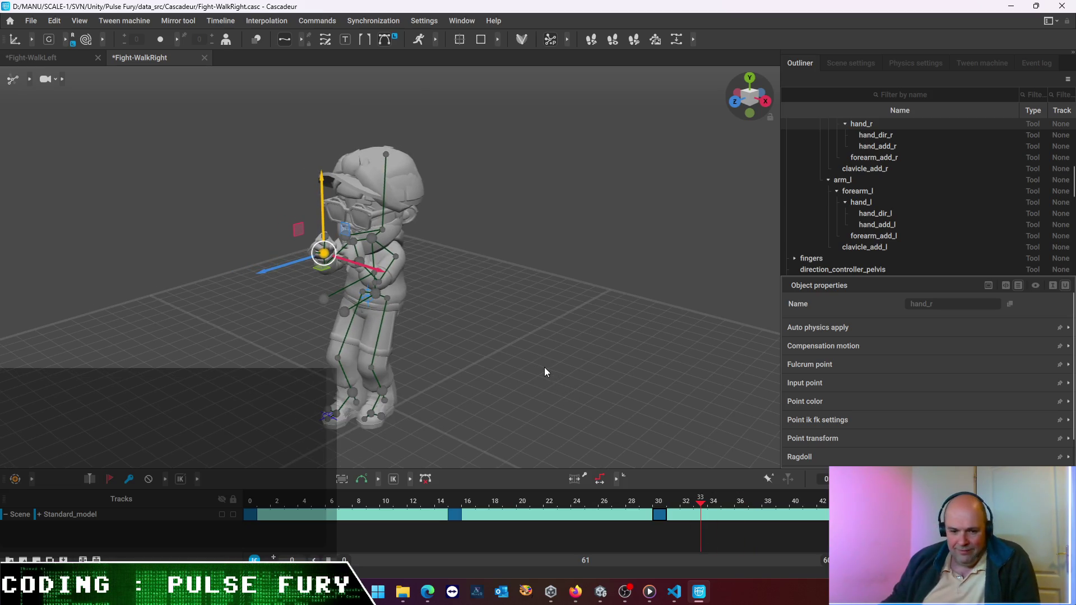
{"action": "scroll", "coordinate": [535, 366], "scroll_direction": "down", "scroll_amount": 2}
{"action": "scroll", "coordinate": [543, 357], "scroll_direction": "up", "scroll_amount": 3}
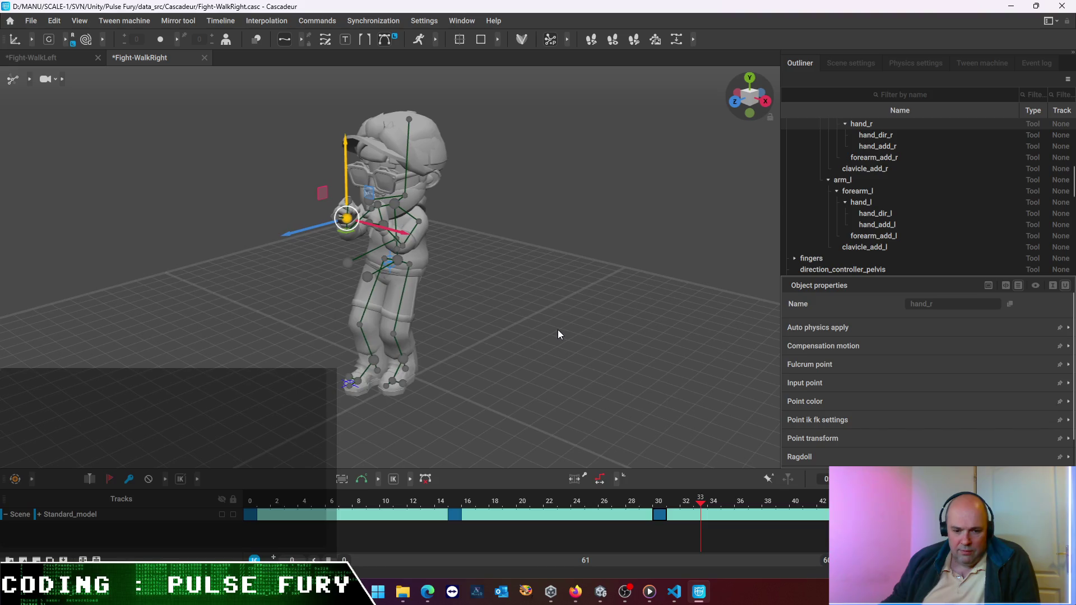
{"action": "scroll", "coordinate": [472, 353], "scroll_direction": "up", "scroll_amount": 2}
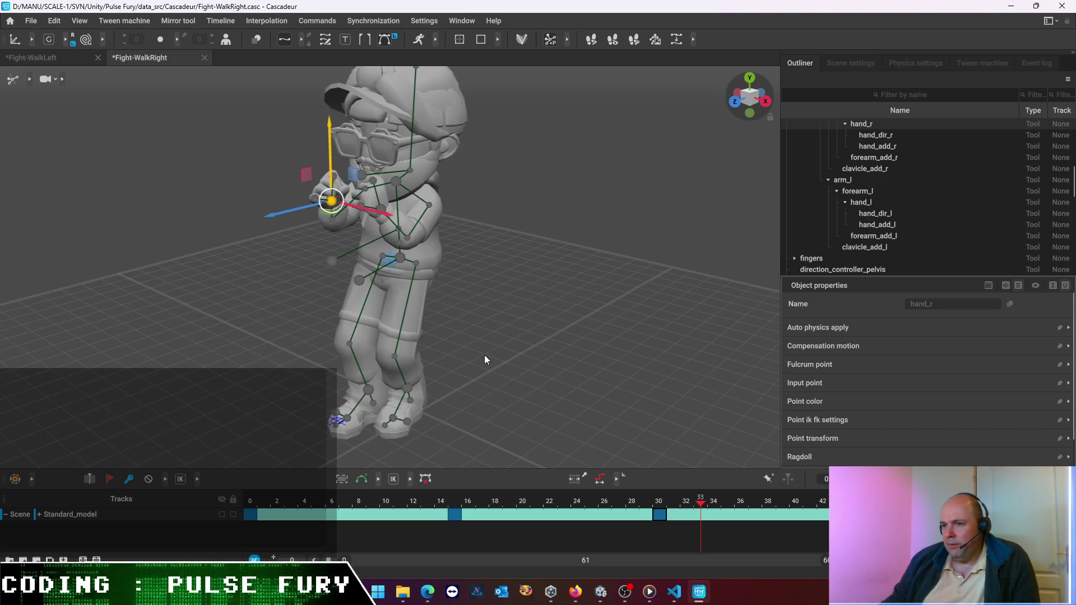
{"action": "scroll", "coordinate": [484, 356], "scroll_direction": "down", "scroll_amount": 2}
{"action": "scroll", "coordinate": [488, 356], "scroll_direction": "down", "scroll_amount": 1}
Orbit through top and side angles during playback, snap to a front view and stop playback
{"action": "right_click_drag", "start_coordinate": [510, 351], "coordinate": [570, 340]}
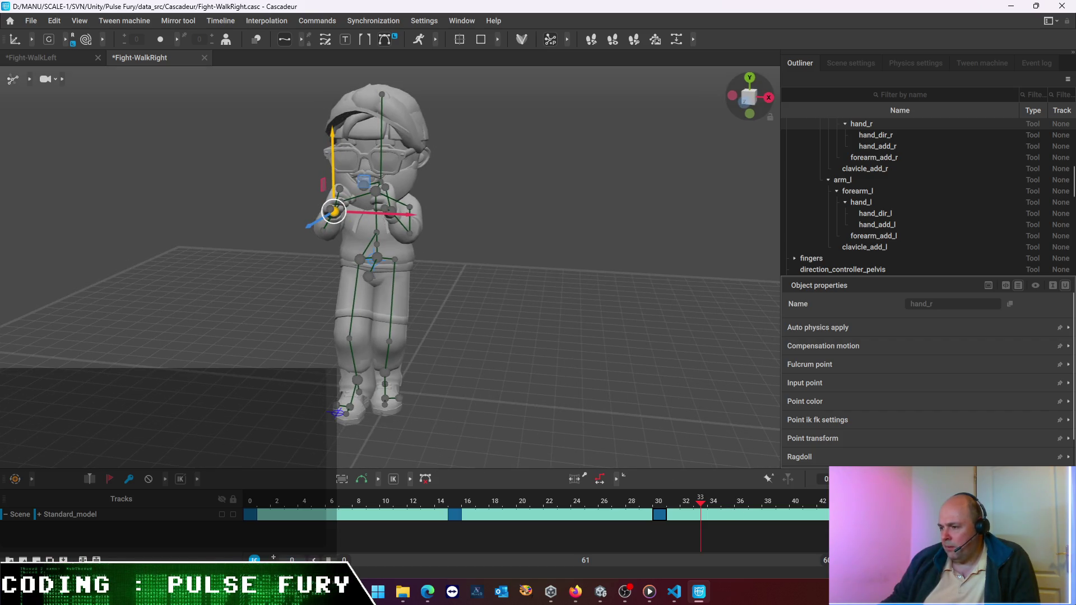
{"action": "key", "text": "space"}
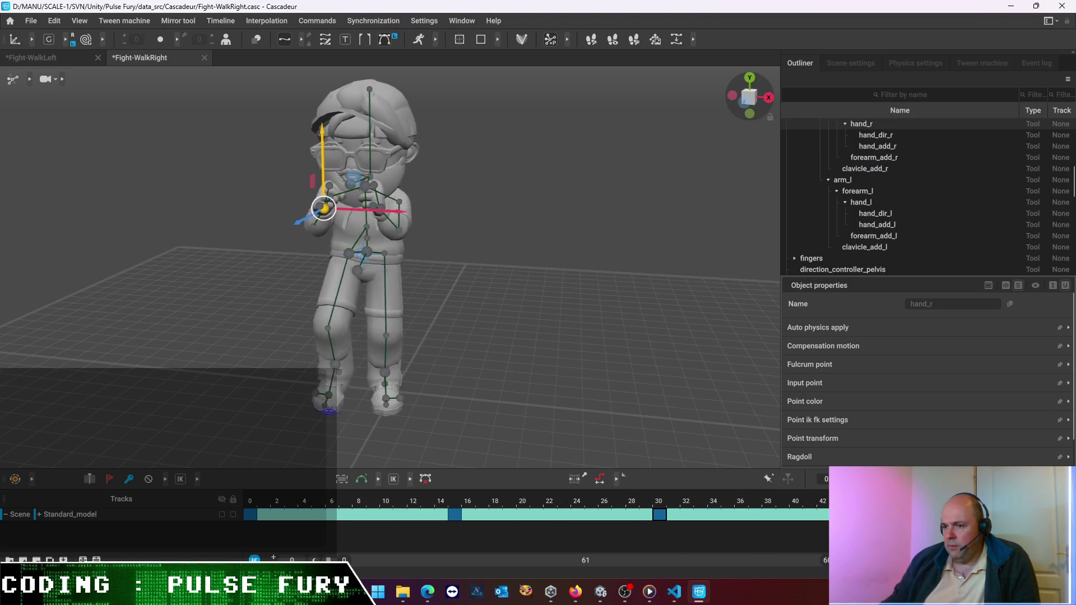
{"action": "scroll", "coordinate": [555, 272], "scroll_direction": "up", "scroll_amount": 2}
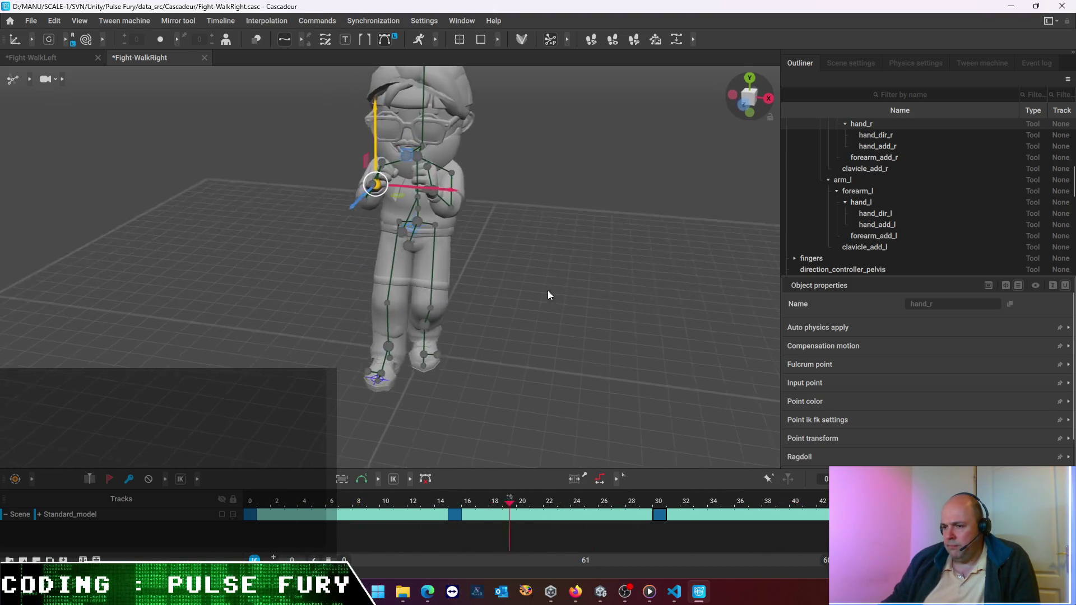
{"action": "middle_click_drag", "start_coordinate": [547, 296], "coordinate": [593, 362]}
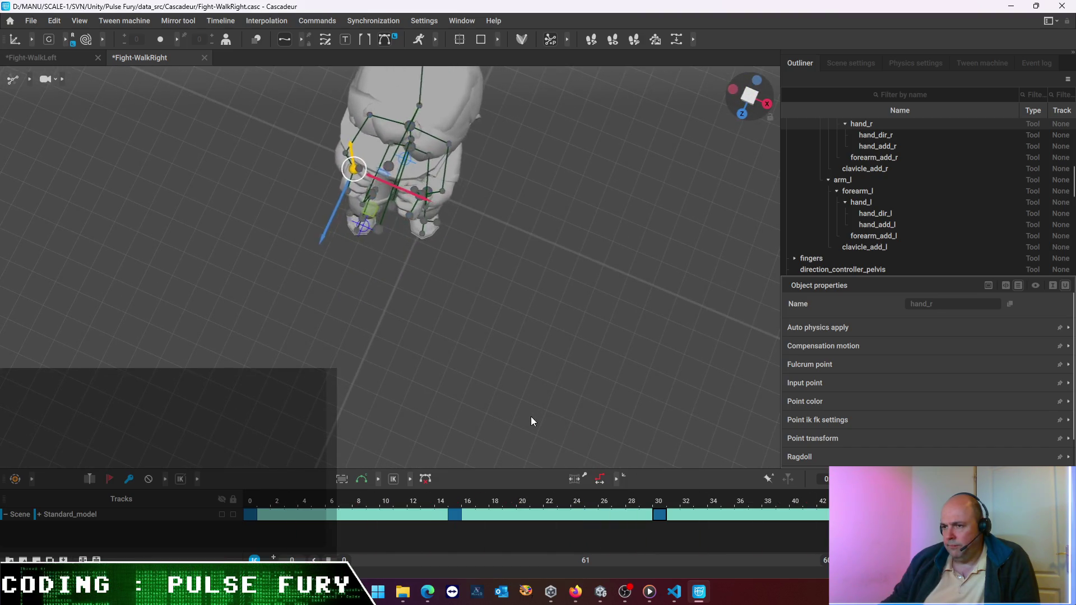
{"action": "middle_click_drag", "start_coordinate": [593, 361], "coordinate": [731, 96]}
{"action": "left_click", "coordinate": [765, 99]}
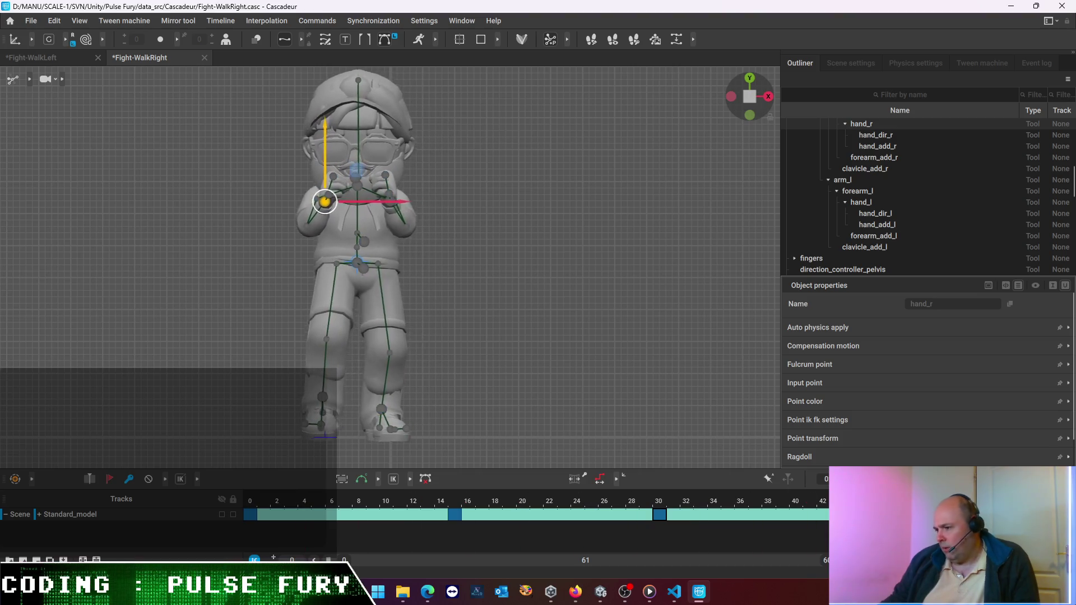
{"action": "key", "text": "space"}
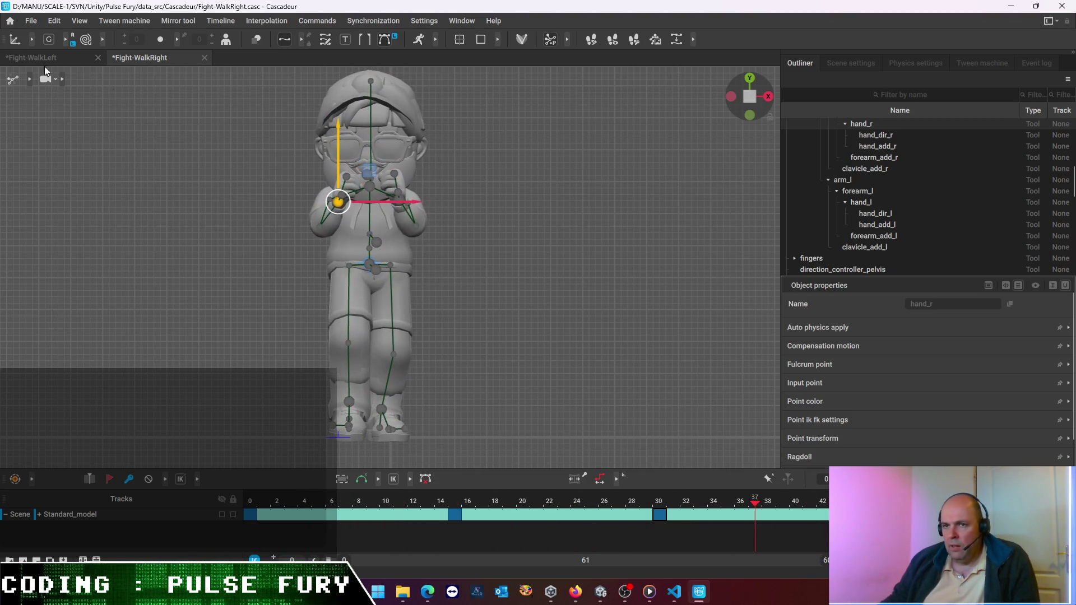
{"action": "left_click", "coordinate": [28, 21]}
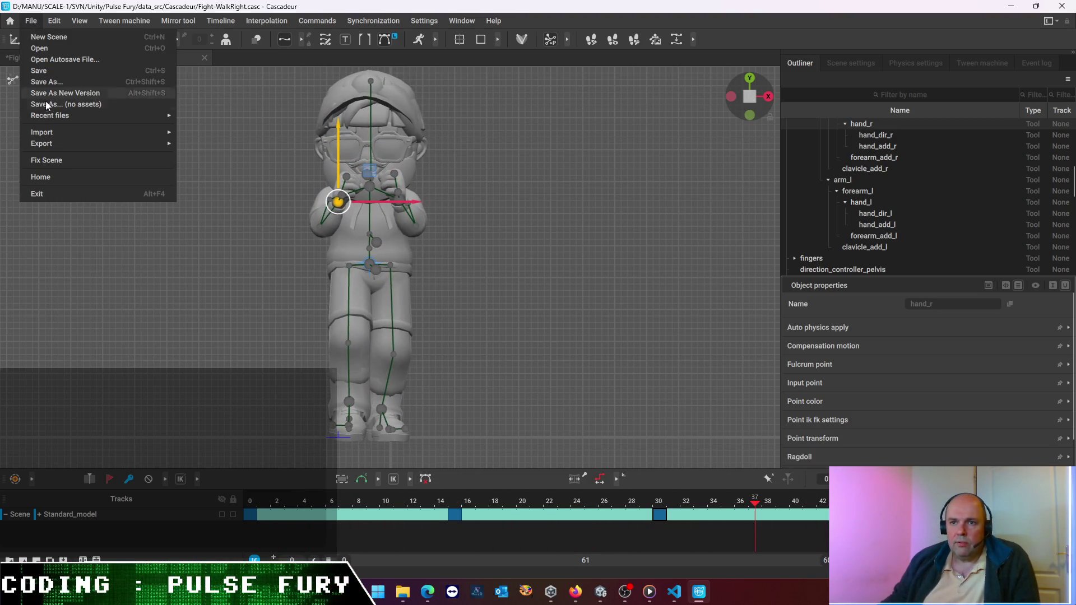
Save the Fight-WalkRight scene and bring up the Export Fbx/Dae settings
{"action": "left_click", "coordinate": [27, 21]}
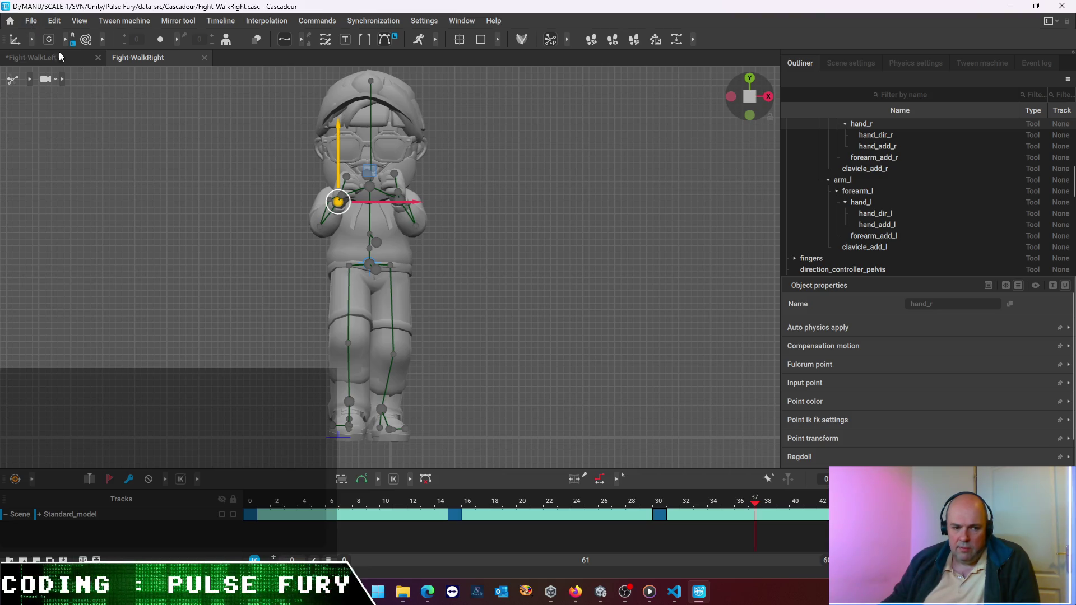
{"action": "left_click", "coordinate": [36, 20]}
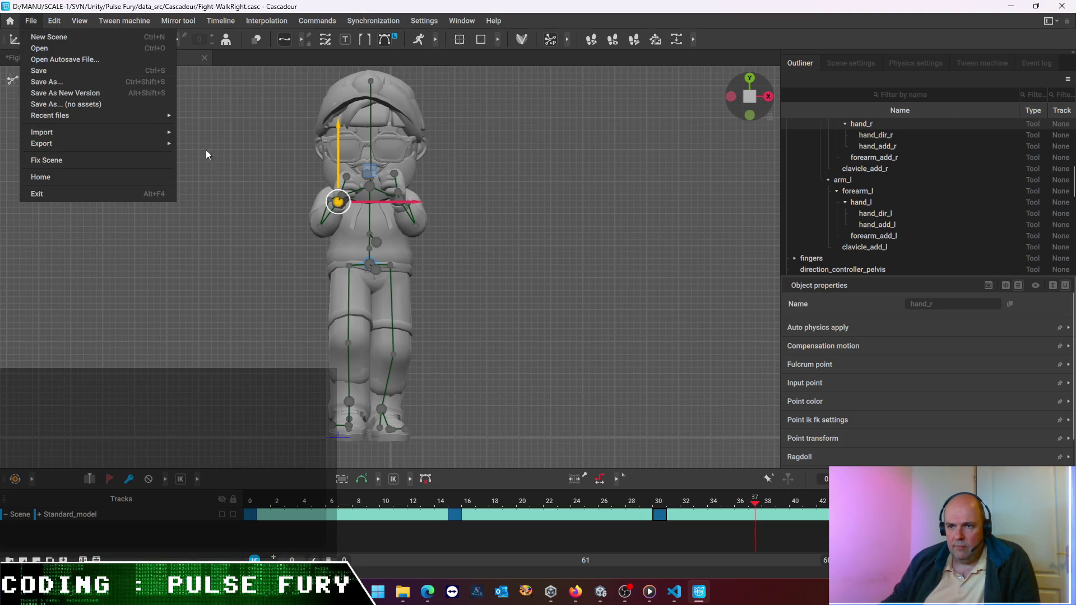
{"action": "mouse_move", "coordinate": [41, 143]}
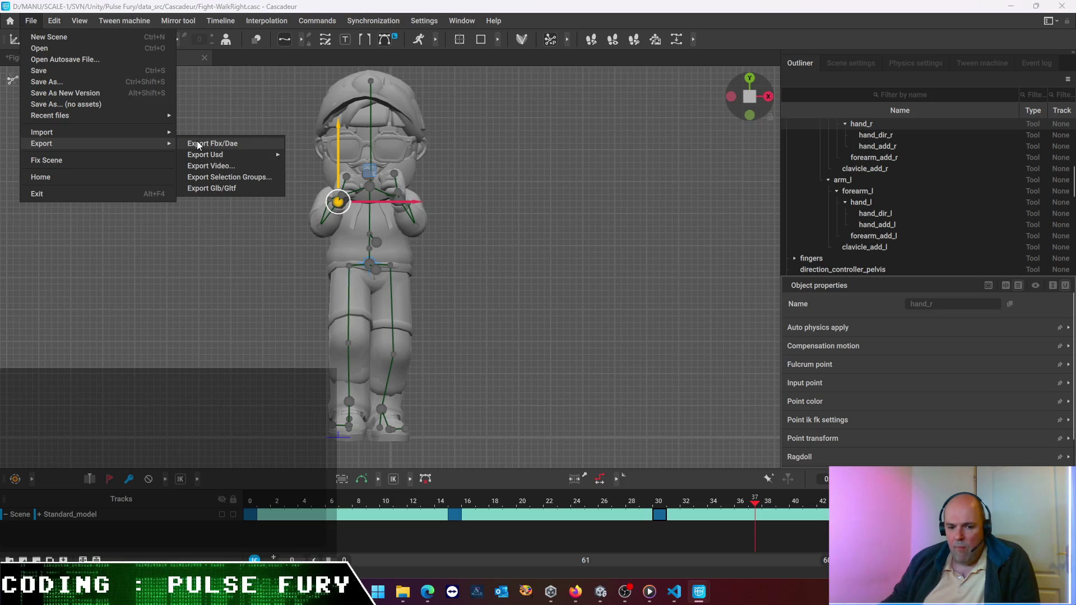
{"action": "left_click", "coordinate": [197, 145]}
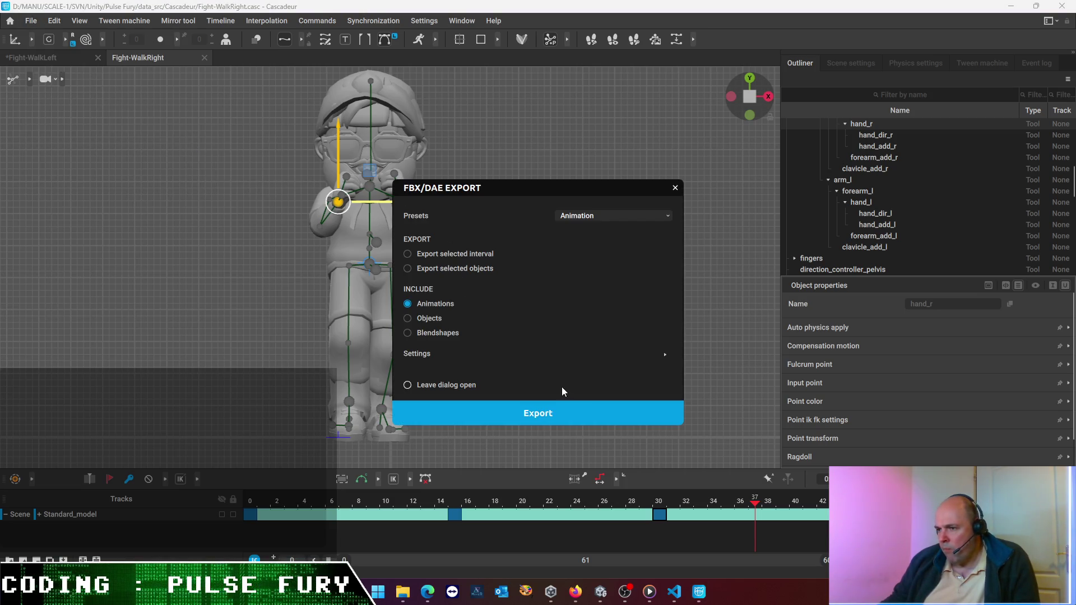
Export the FBX as the right-walk clip, editing the fight-walk-left.fbx name to match
{"action": "left_click", "coordinate": [534, 412]}
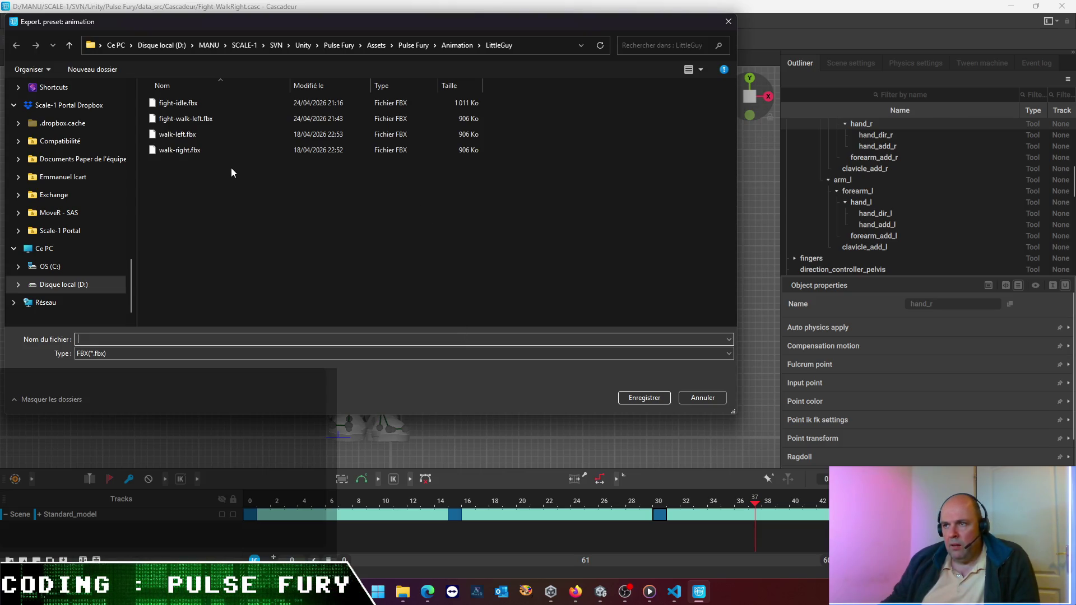
{"action": "left_click_drag", "start_coordinate": [241, 24], "coordinate": [281, 49]}
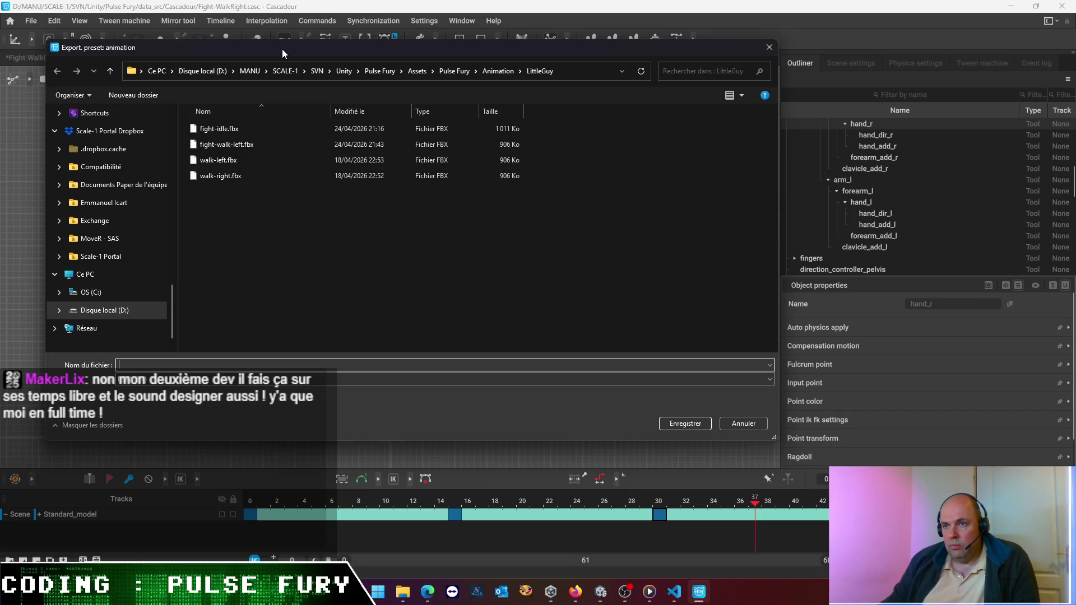
{"action": "left_click", "coordinate": [222, 144]}
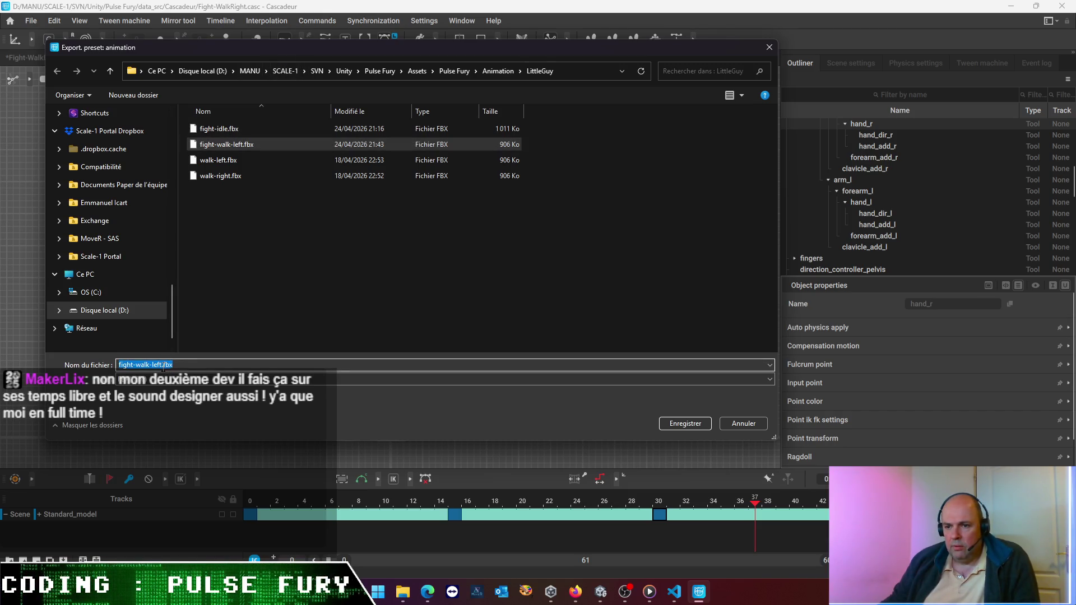
{"action": "left_click", "coordinate": [157, 365]}
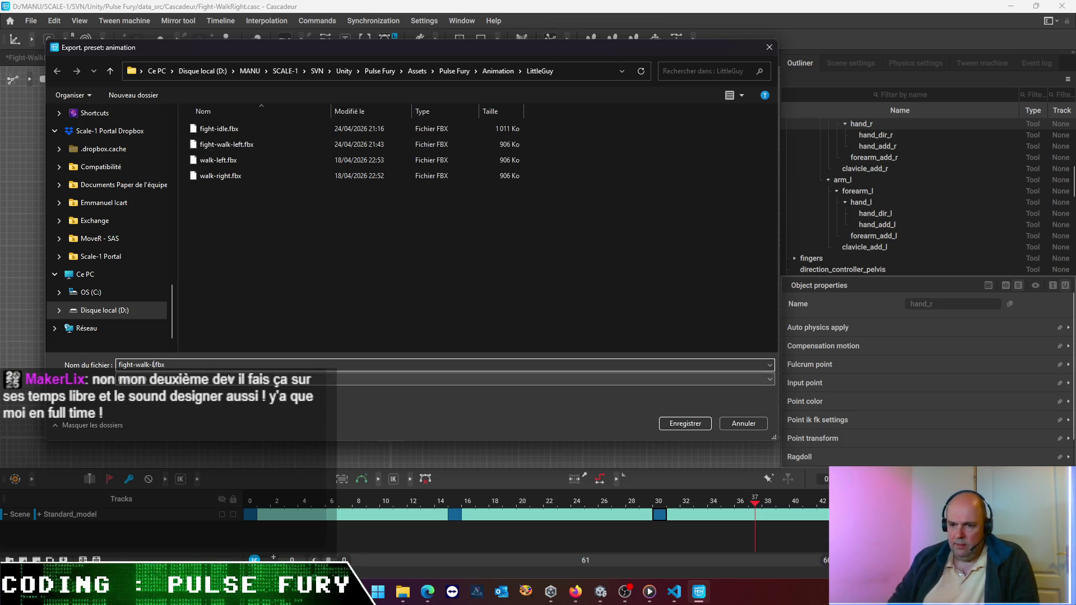
{"action": "key", "text": "Return"}
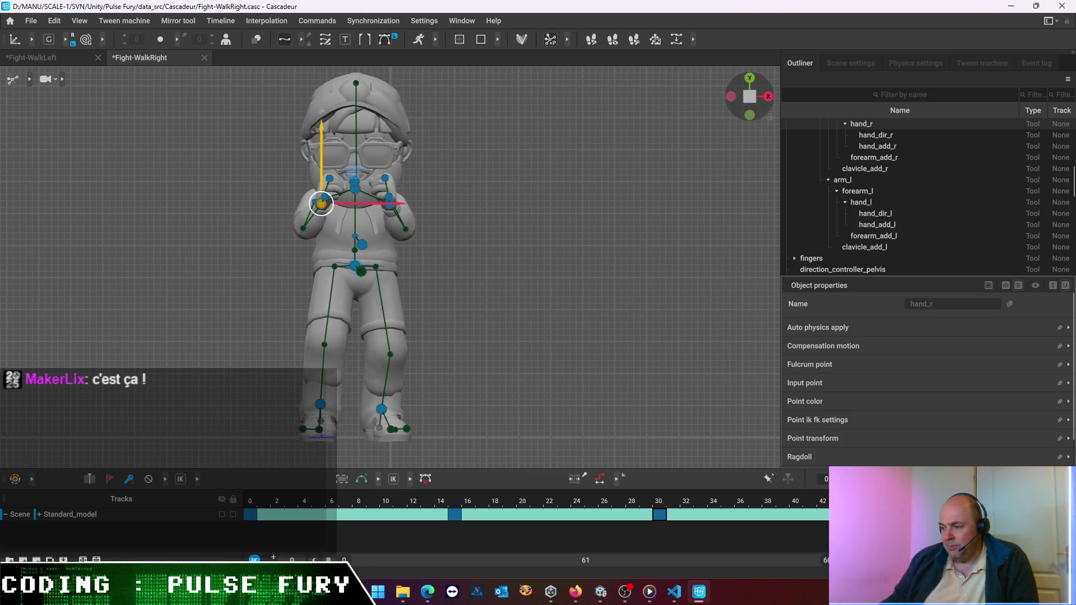
Play the walk, scrub to frame 15 and play again, then bring up the file commands
{"action": "left_click", "coordinate": [455, 506]}
{"action": "key", "text": "space"}
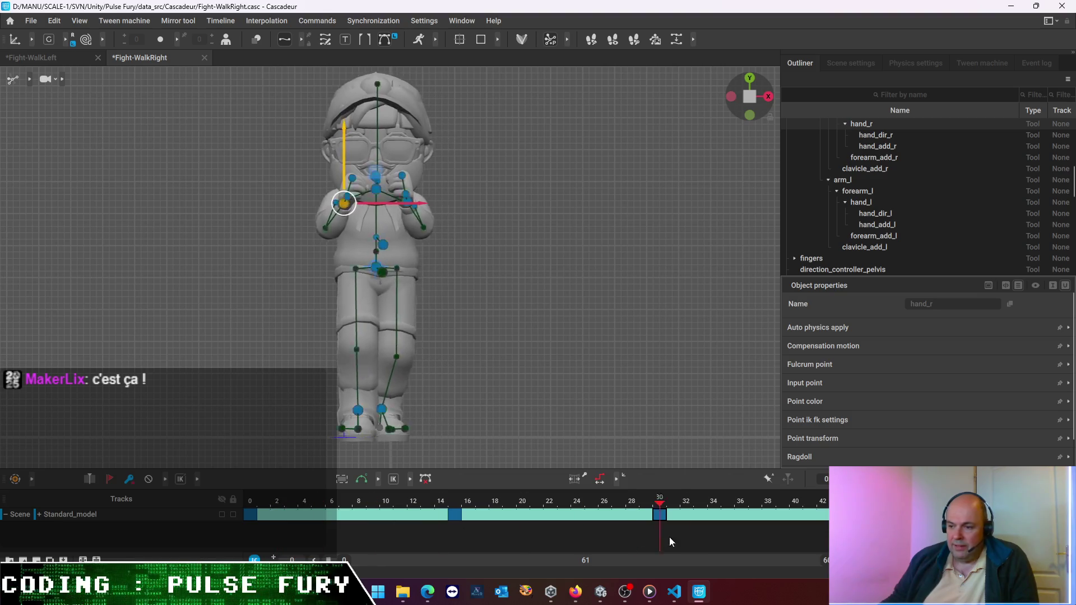
{"action": "left_click", "coordinate": [257, 521]}
{"action": "left_click_drag", "start_coordinate": [258, 521], "coordinate": [458, 516]}
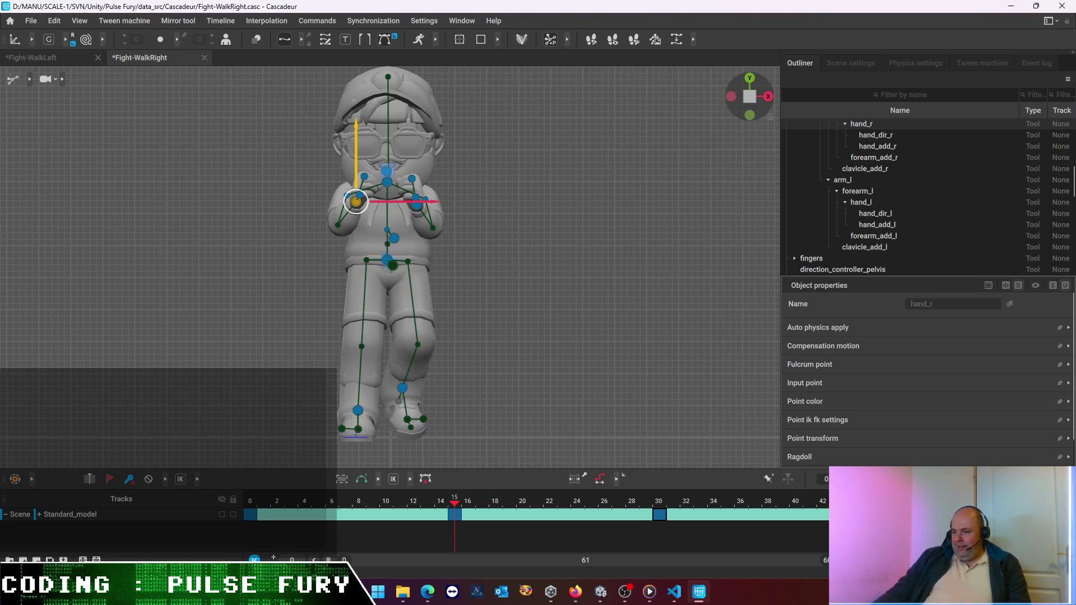
{"action": "key", "text": "space"}
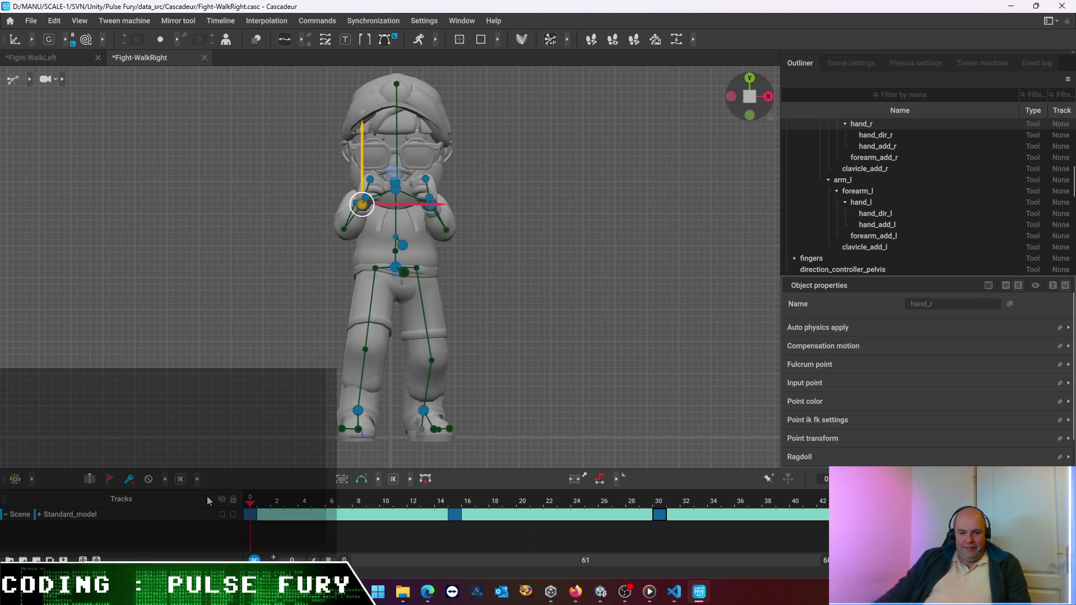
{"action": "left_click", "coordinate": [31, 20]}
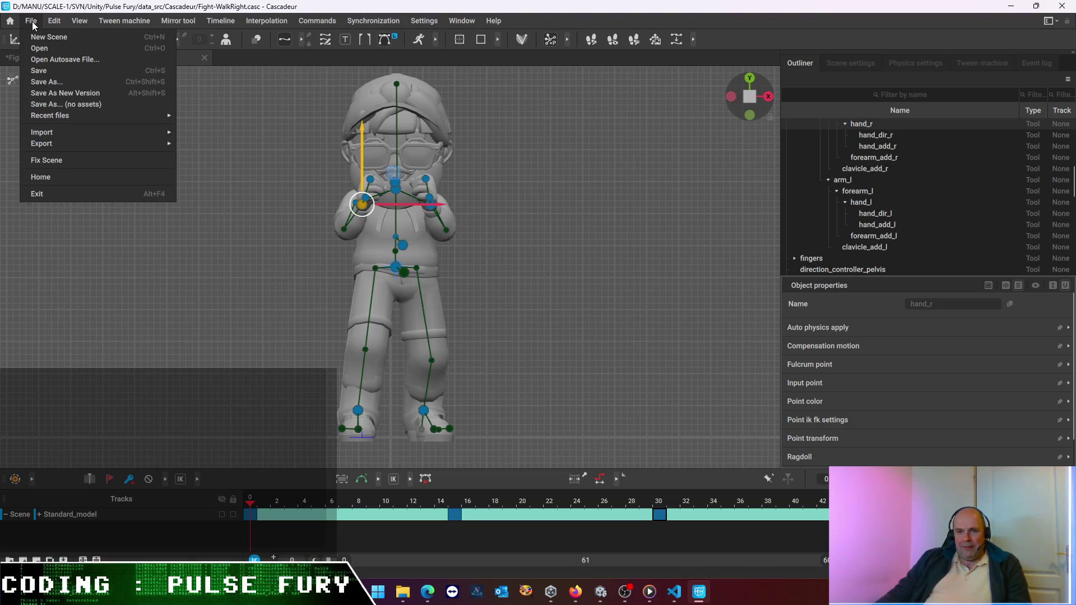
Open the Fight-Idle.casc scene in its own tab and show the rig controllers
{"action": "left_click", "coordinate": [30, 21]}
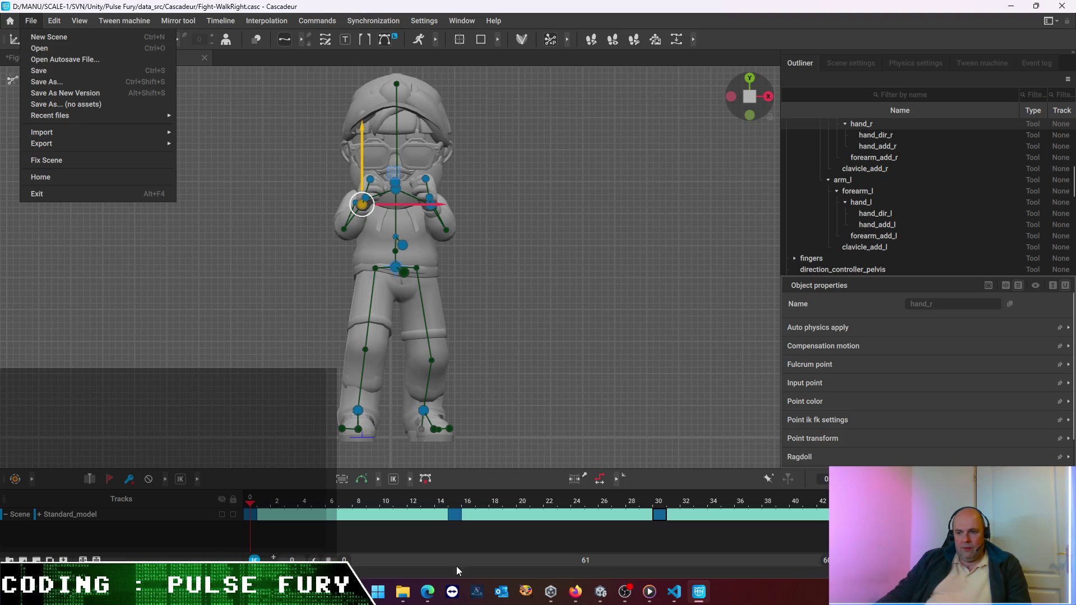
{"action": "left_click", "coordinate": [62, 49]}
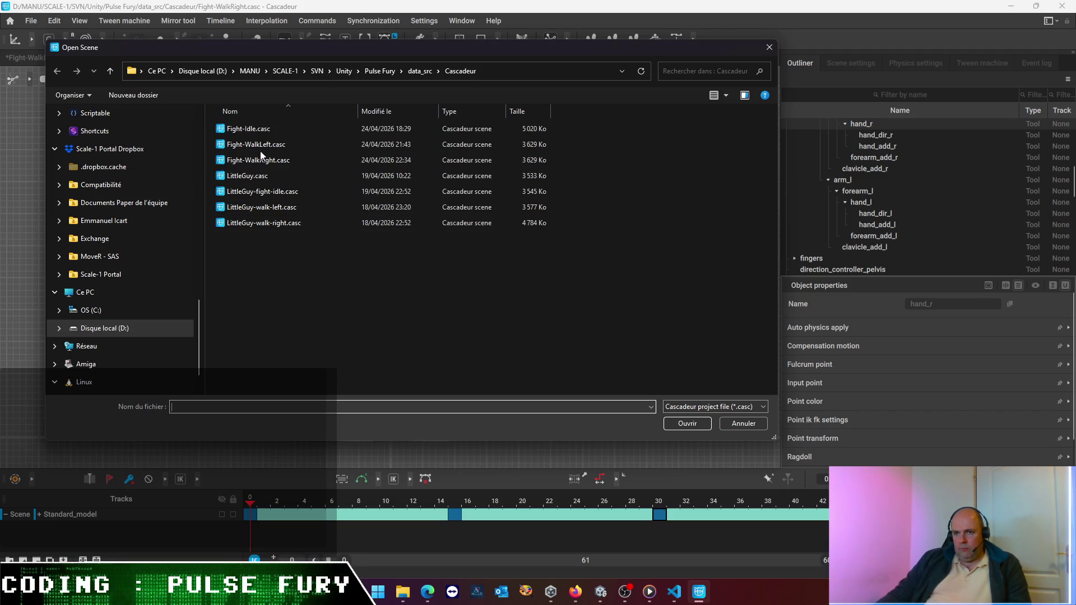
{"action": "key", "text": "Escape"}
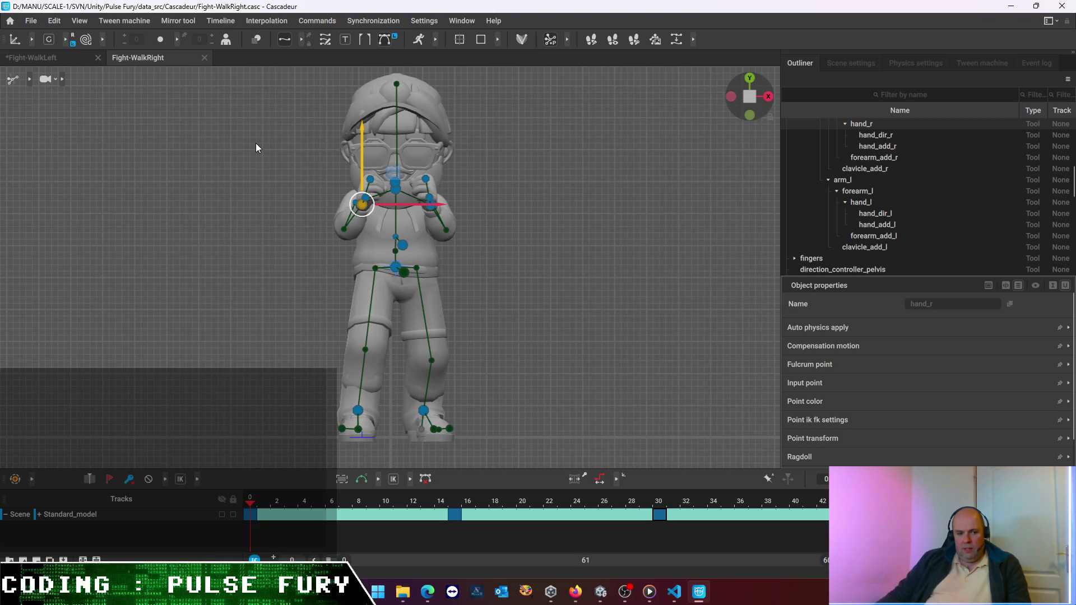
{"action": "key", "text": "ctrl+n"}
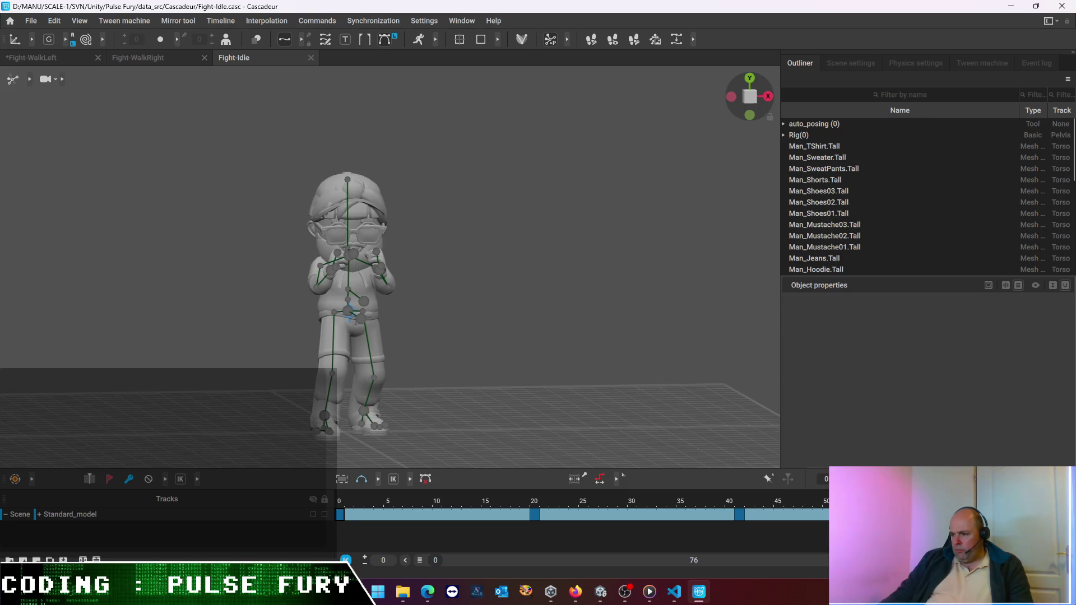
{"action": "left_click", "coordinate": [350, 313]}
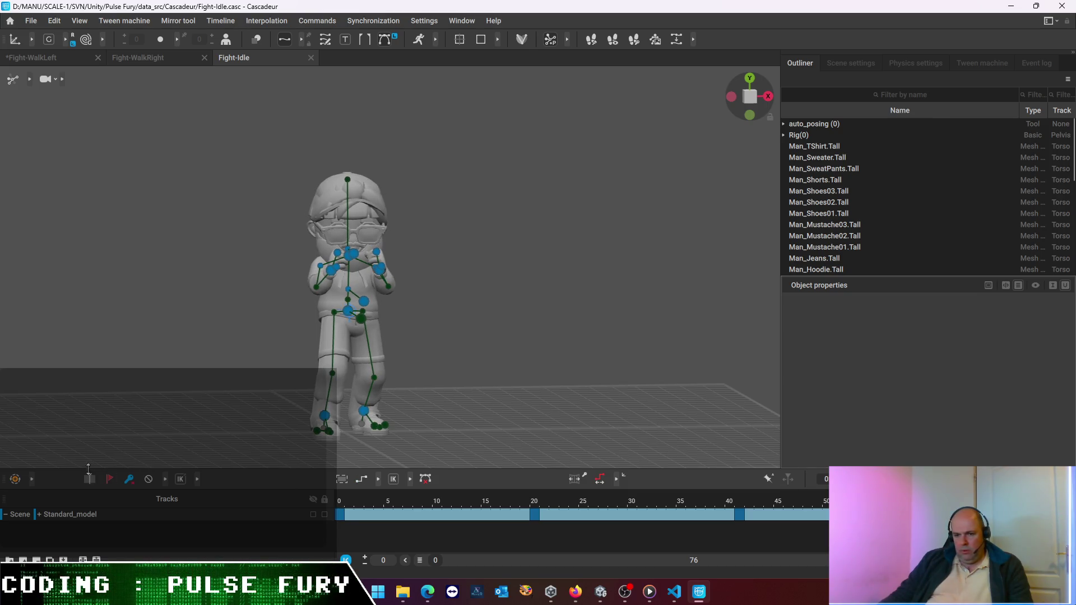
Tweak the guard pose, shorten the animation to 46 frames, play it and move to frame 20
{"action": "left_click", "coordinate": [134, 485]}
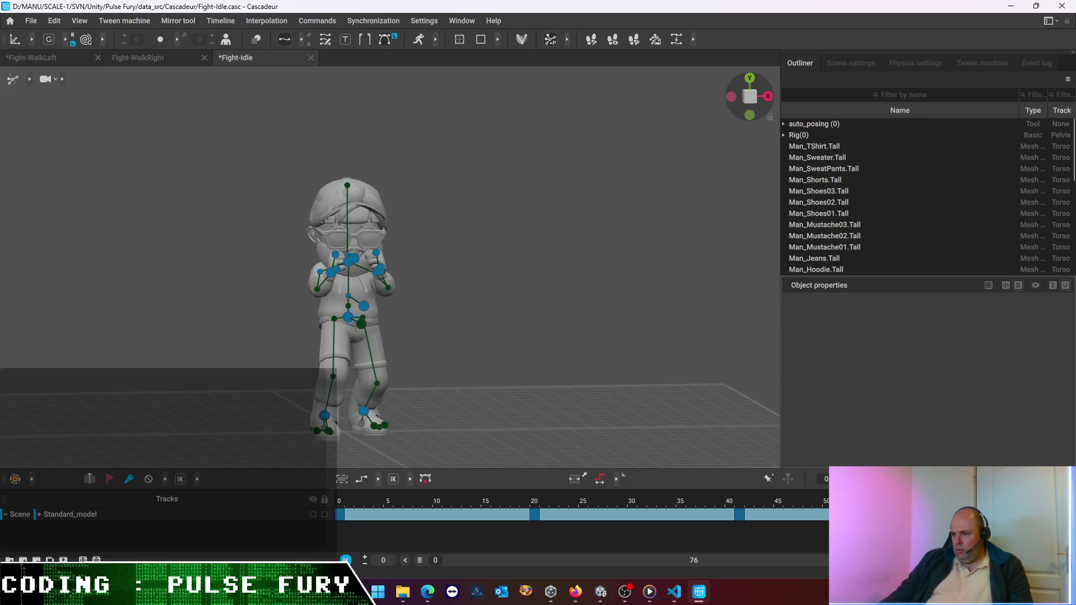
{"action": "left_click", "coordinate": [129, 485]}
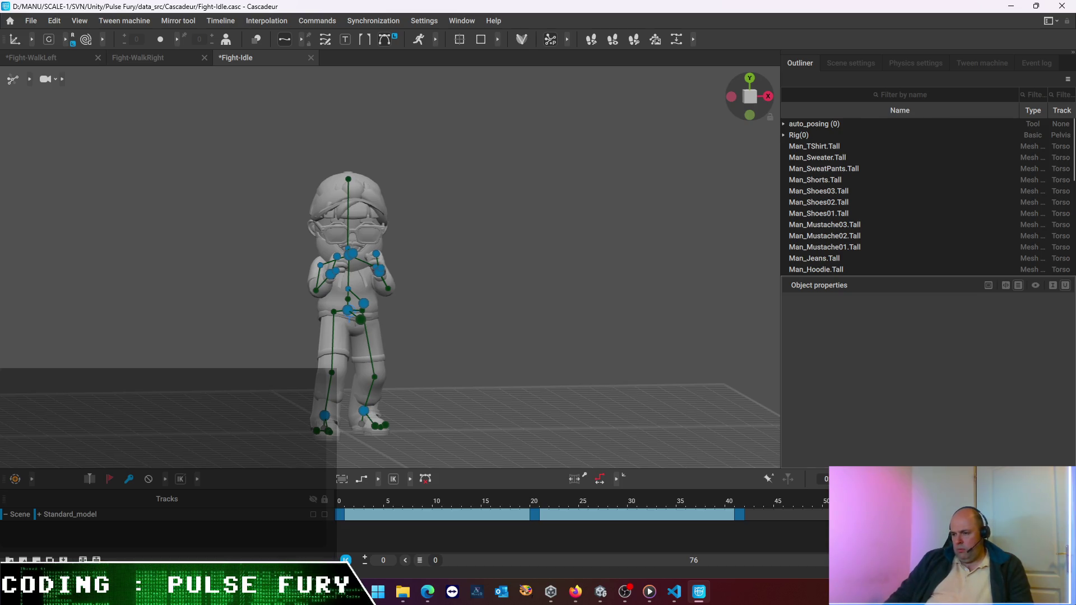
{"action": "key", "text": "ctrl+z"}
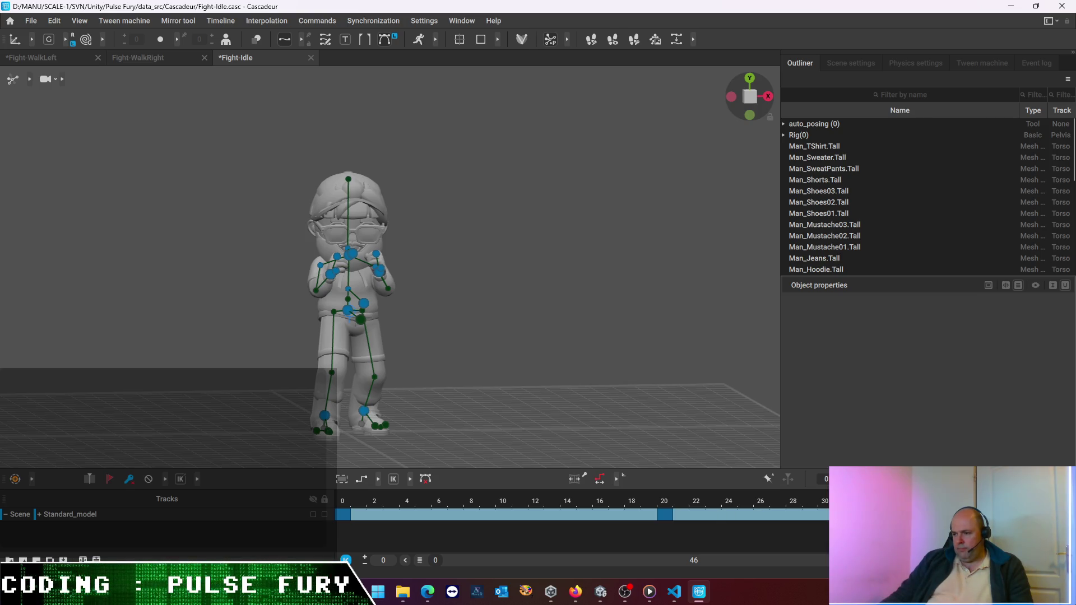
{"action": "key", "text": "space"}
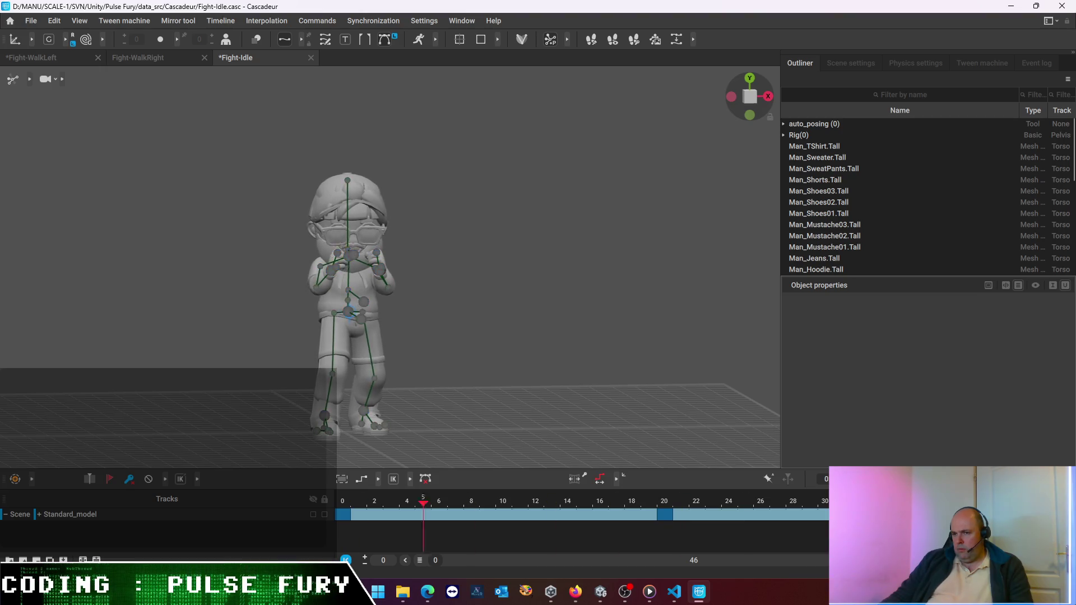
{"action": "key", "text": "space"}
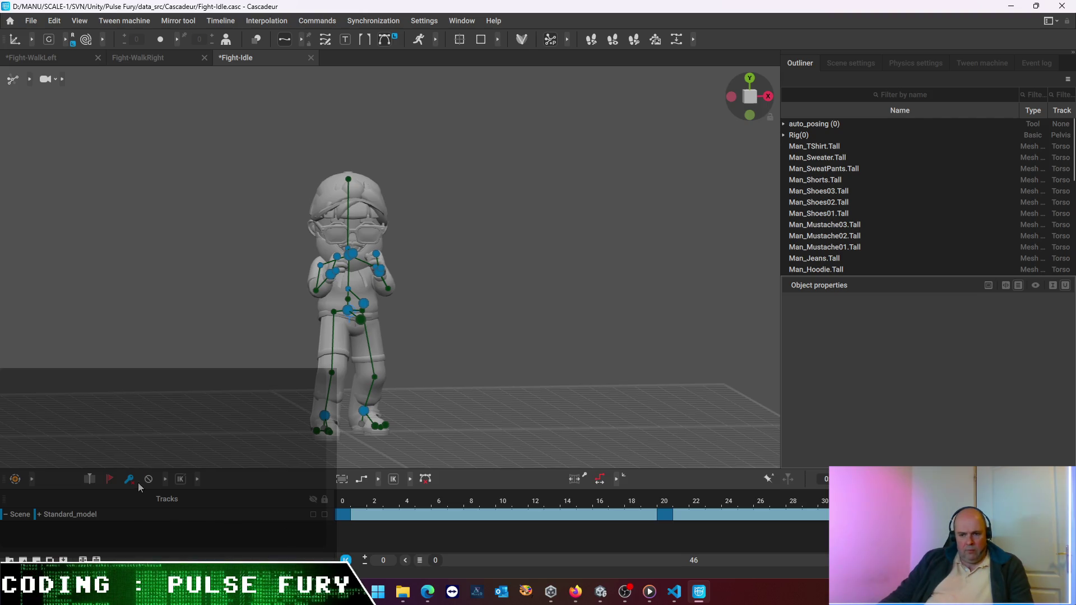
{"action": "left_click", "coordinate": [388, 480]}
{"action": "left_click", "coordinate": [667, 515]}
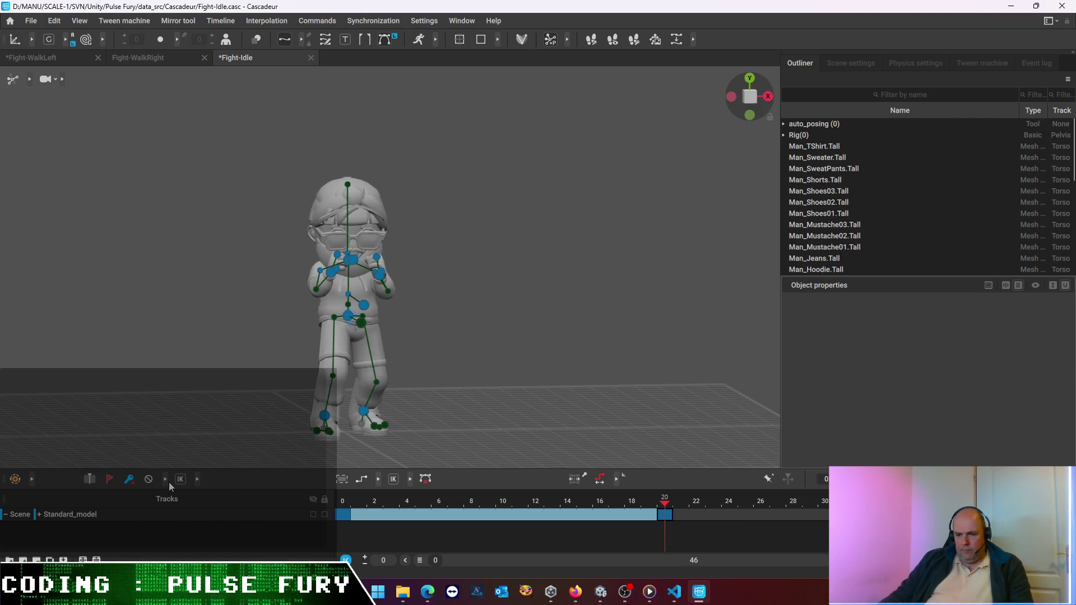
Remove the frame 20 key and check the pose from side and front views
{"action": "left_click", "coordinate": [129, 479]}
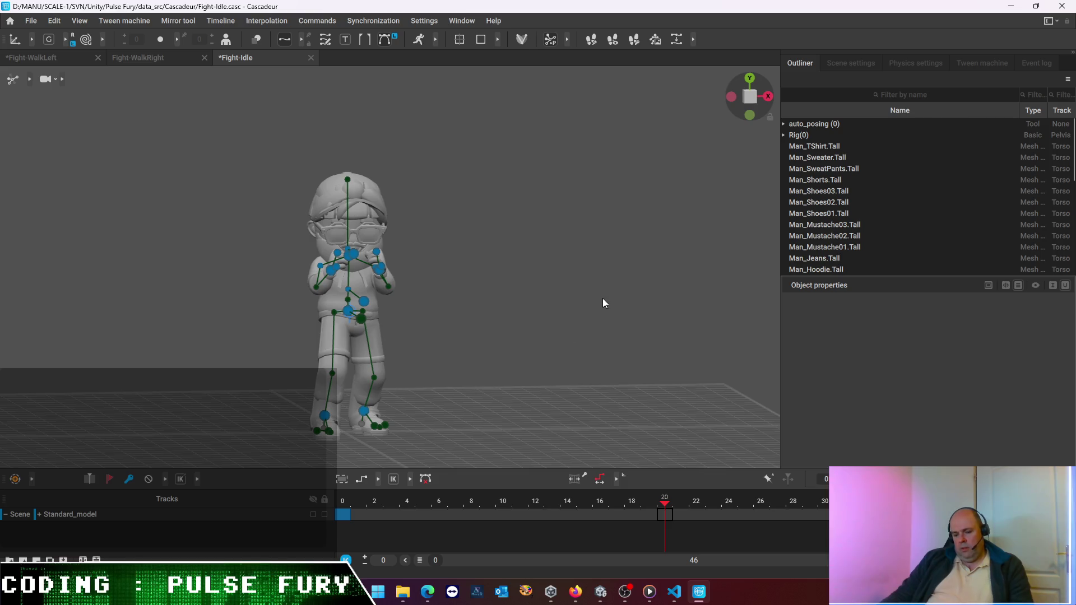
{"action": "left_click_drag", "start_coordinate": [578, 287], "coordinate": [502, 329]}
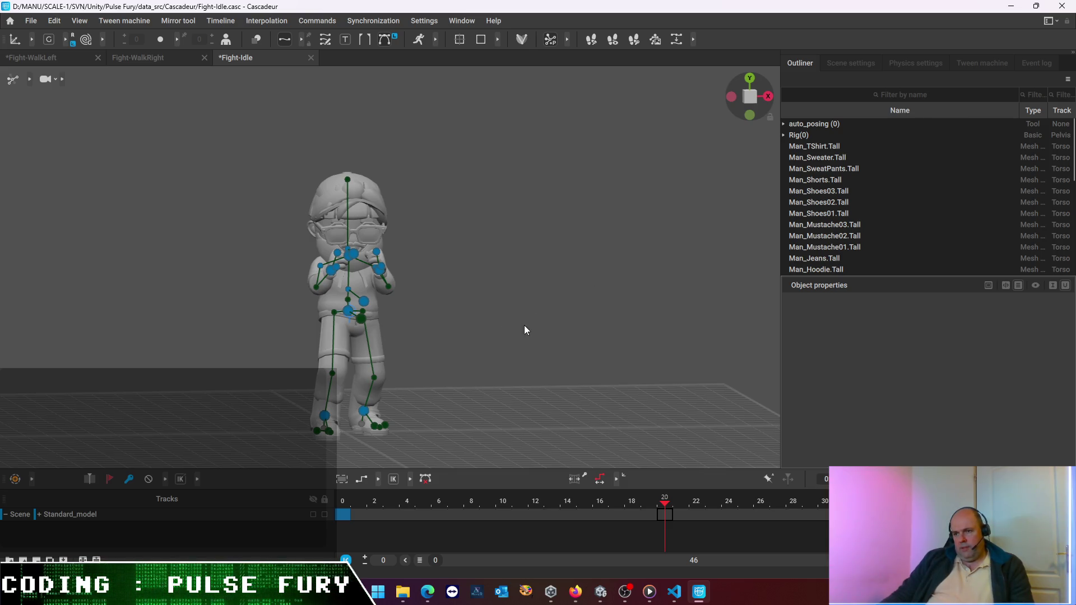
{"action": "left_click", "coordinate": [754, 115]}
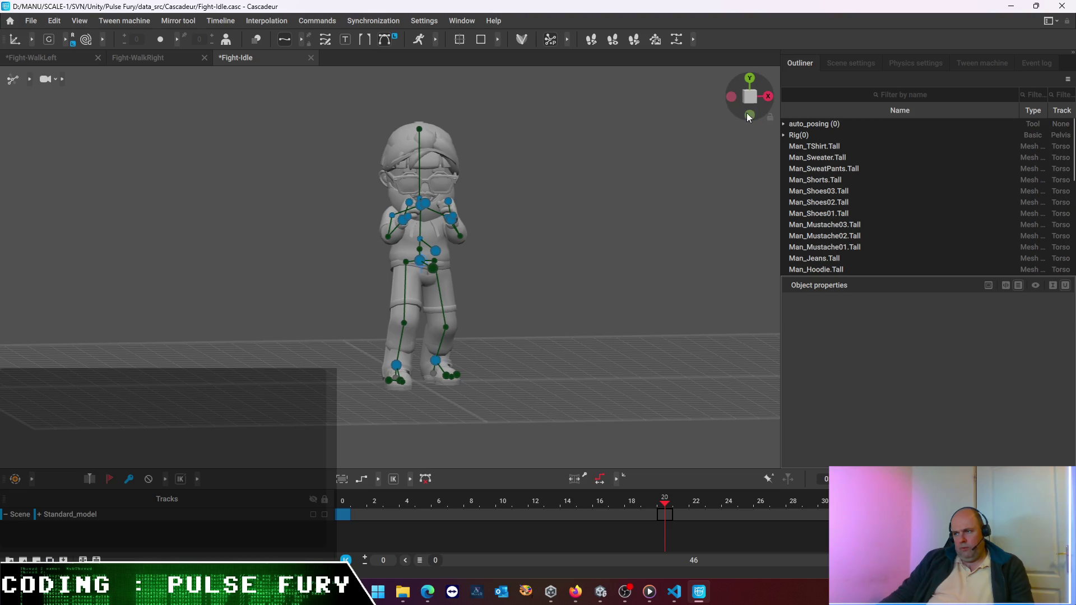
{"action": "left_click", "coordinate": [733, 98]}
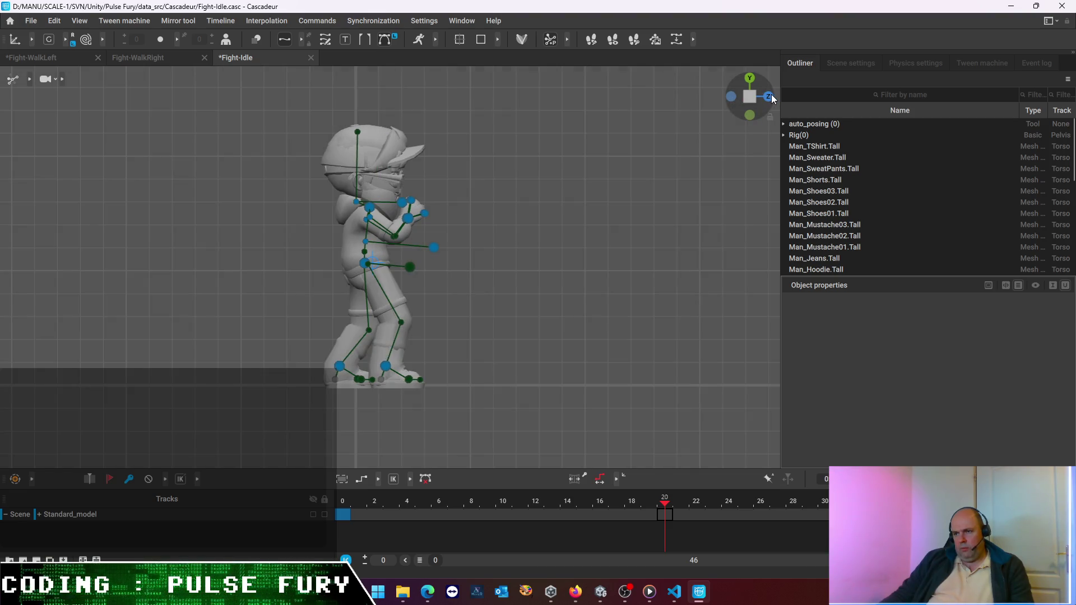
{"action": "left_click", "coordinate": [767, 96]}
{"action": "left_click", "coordinate": [729, 100]}
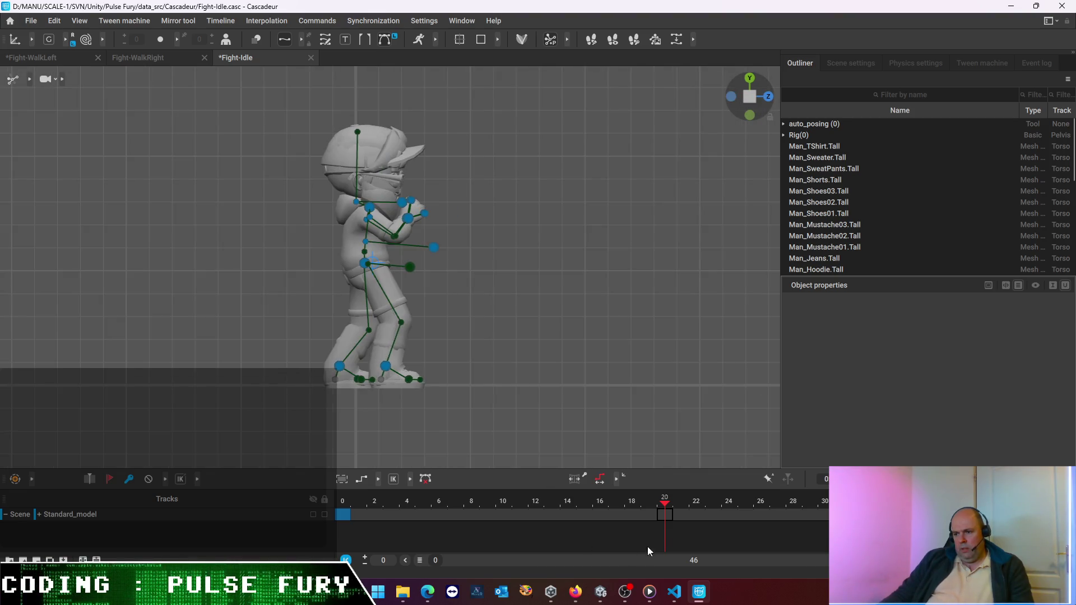
Move to frame 10 and set a keyframe there on the character's track
{"action": "mouse_move", "coordinate": [661, 514]}
{"action": "left_mouse_down"}
{"action": "mouse_move", "coordinate": [460, 516]}
{"action": "mouse_move", "coordinate": [502, 522]}
{"action": "left_mouse_up"}
{"action": "left_click", "coordinate": [503, 515]}
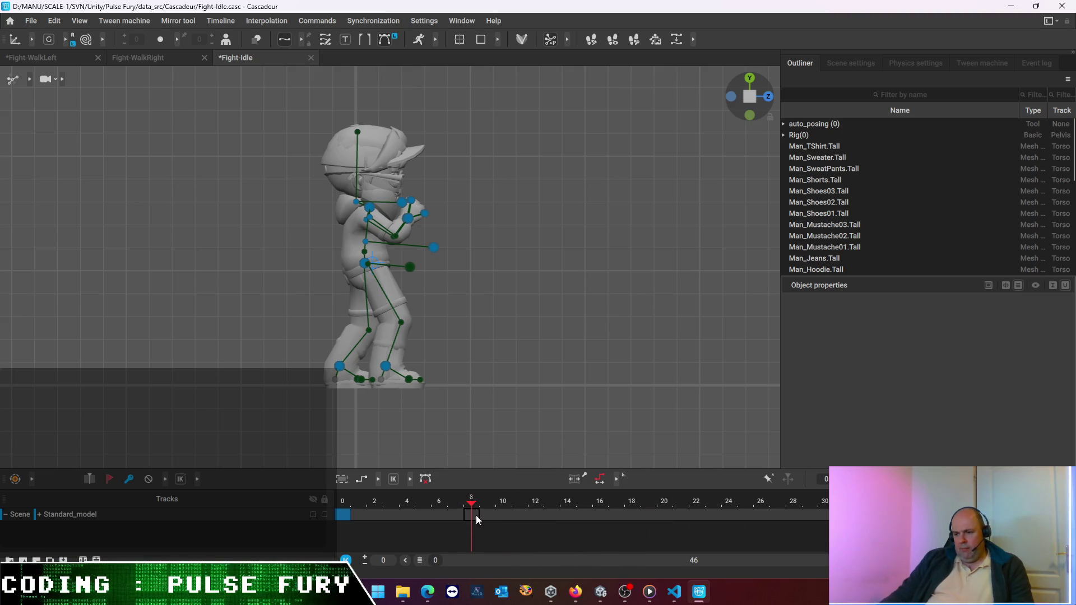
{"action": "key", "text": "k"}
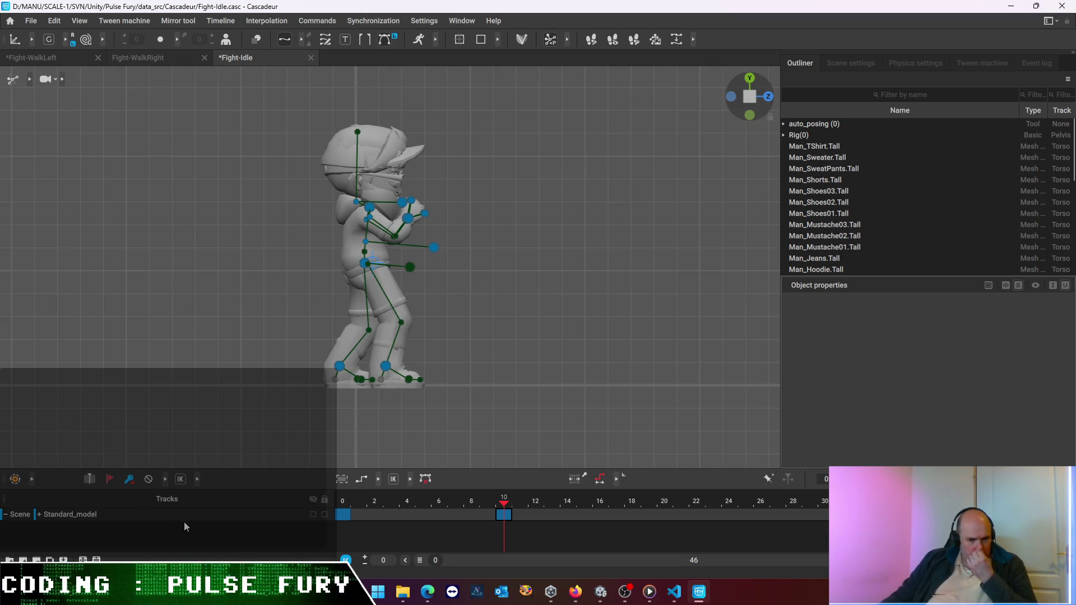
{"action": "mouse_move", "coordinate": [478, 244]}
{"action": "right_mouse_down"}
{"action": "mouse_move", "coordinate": [433, 263]}
{"action": "mouse_move", "coordinate": [460, 255]}
{"action": "mouse_move", "coordinate": [445, 233]}
{"action": "right_mouse_up"}
Slide the right hand forward along X and check it from a front close-up
{"action": "left_click", "coordinate": [446, 235]}
{"action": "left_click_drag", "start_coordinate": [475, 222], "coordinate": [500, 226]}
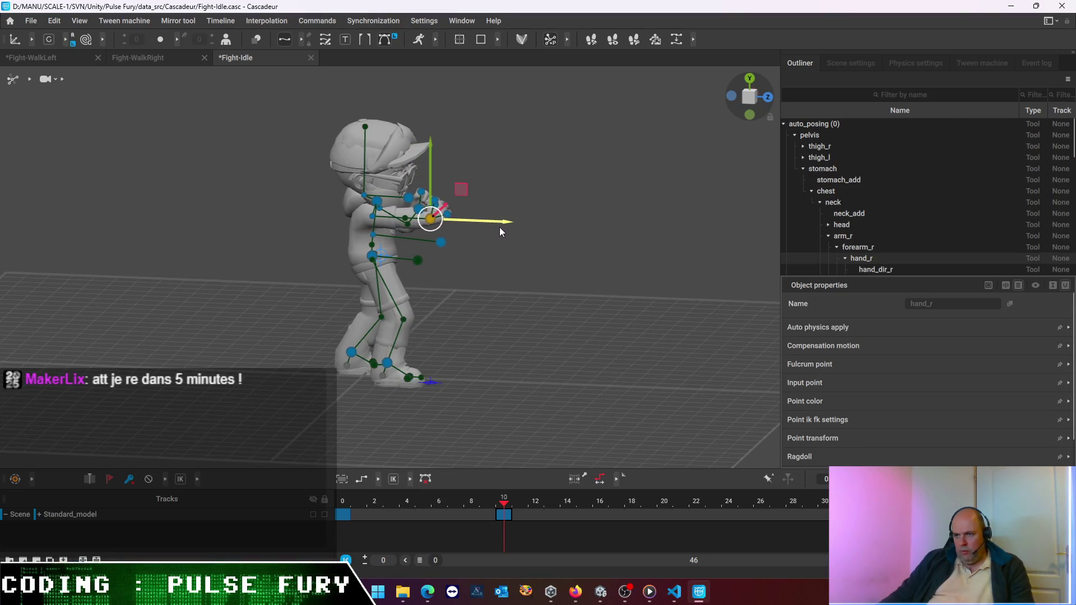
{"action": "left_click_drag", "start_coordinate": [499, 226], "coordinate": [500, 229]}
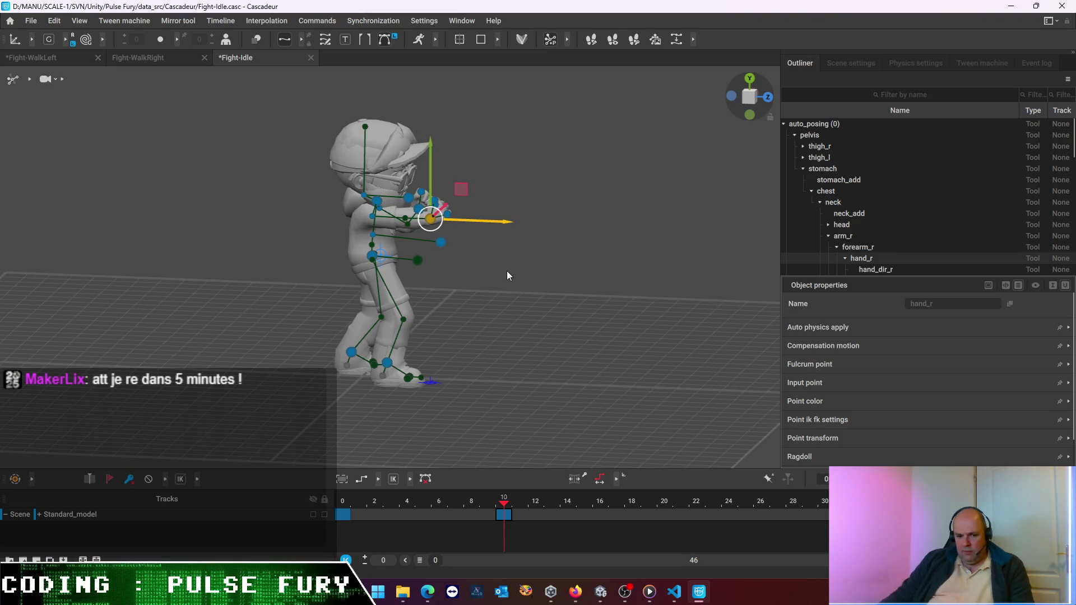
{"action": "mouse_move", "coordinate": [561, 288]}
{"action": "right_mouse_down"}
{"action": "mouse_move", "coordinate": [416, 307]}
{"action": "mouse_move", "coordinate": [443, 268]}
{"action": "right_mouse_up"}
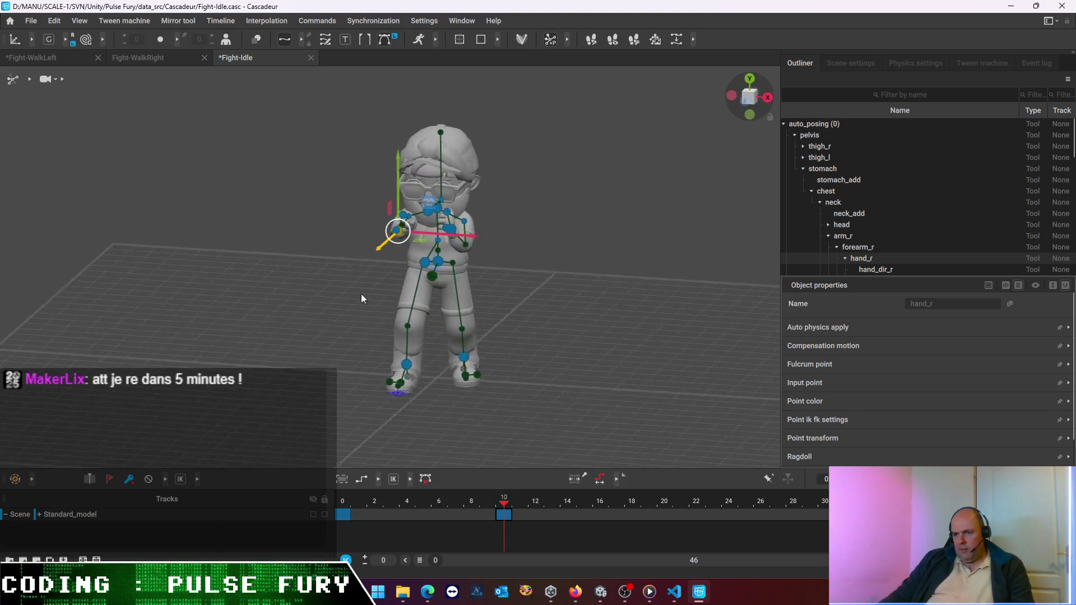
{"action": "scroll", "coordinate": [439, 267], "scroll_direction": "up", "scroll_amount": 3}
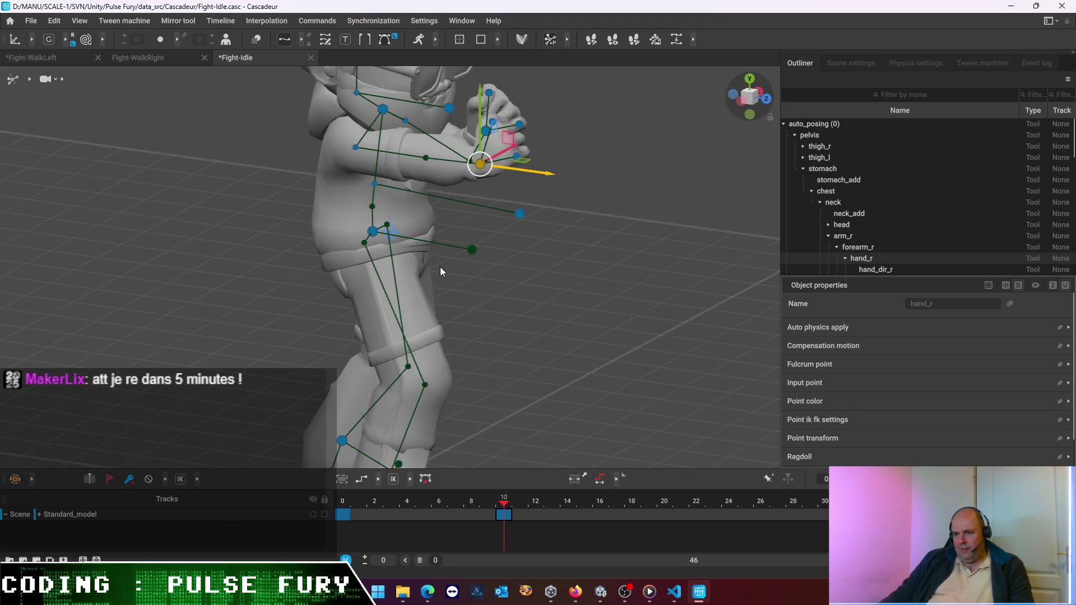
{"action": "right_click_drag", "start_coordinate": [612, 286], "coordinate": [527, 303]}
Shift the chest direction controller left along X with the Move tool
{"action": "left_click", "coordinate": [452, 227]}
{"action": "right_click_drag", "start_coordinate": [452, 227], "coordinate": [310, 146]}
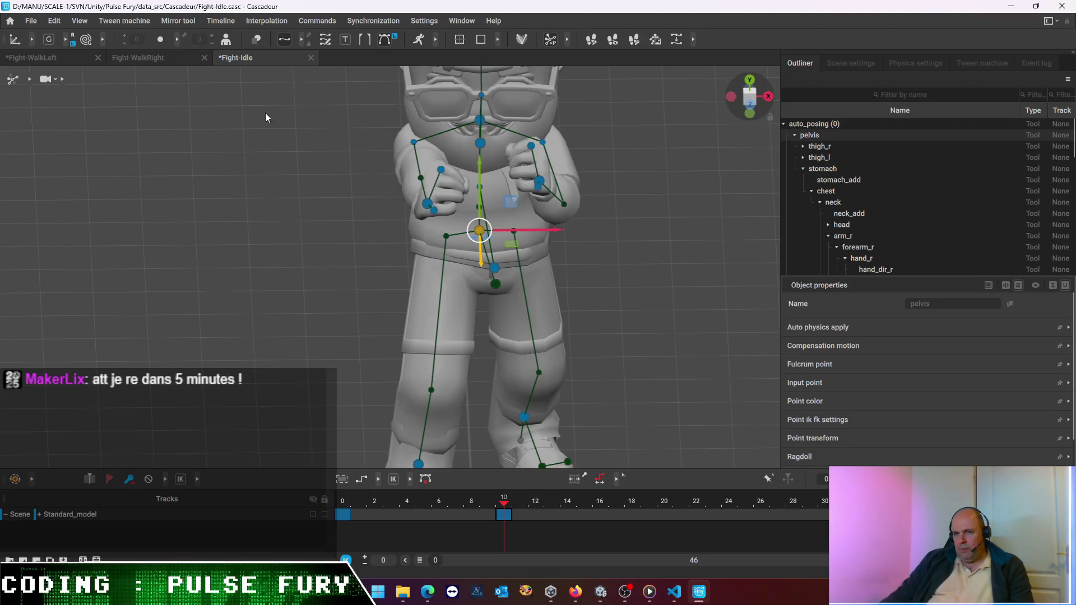
{"action": "left_click", "coordinate": [18, 39]}
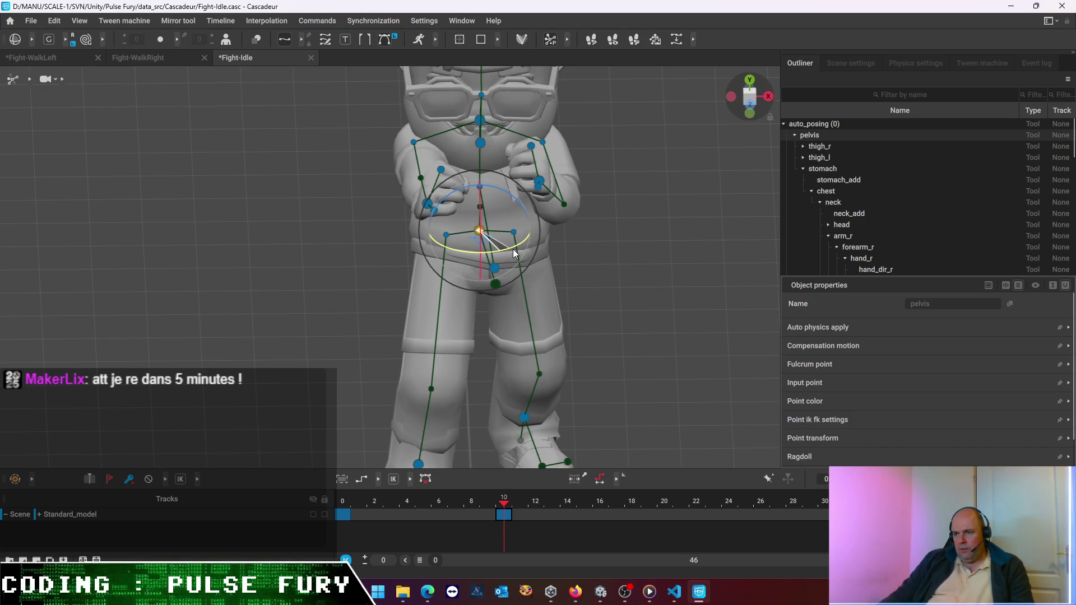
{"action": "left_click", "coordinate": [495, 268]}
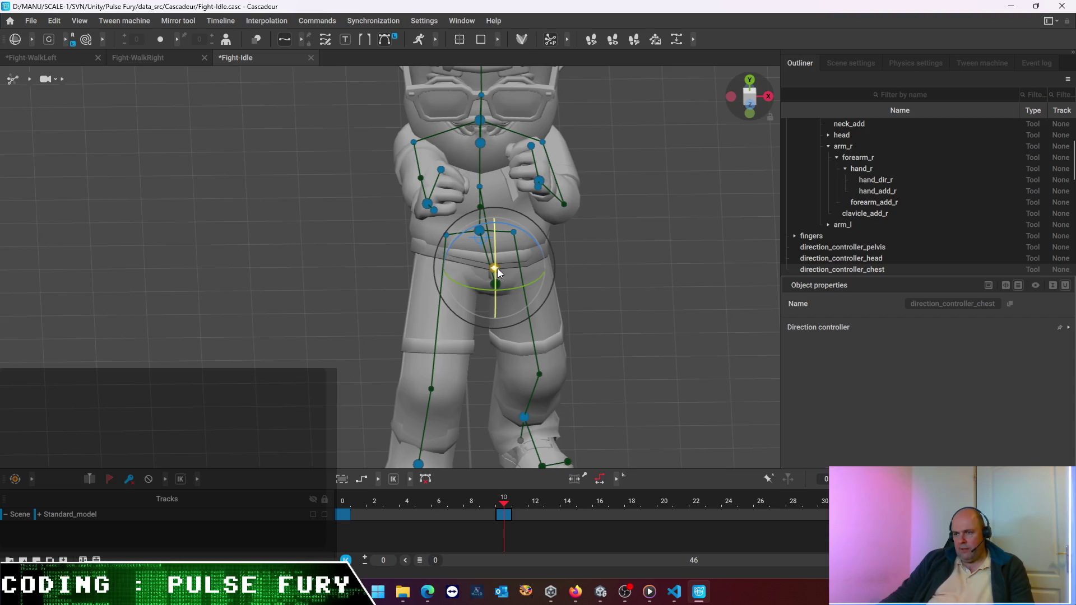
{"action": "left_click", "coordinate": [16, 41]}
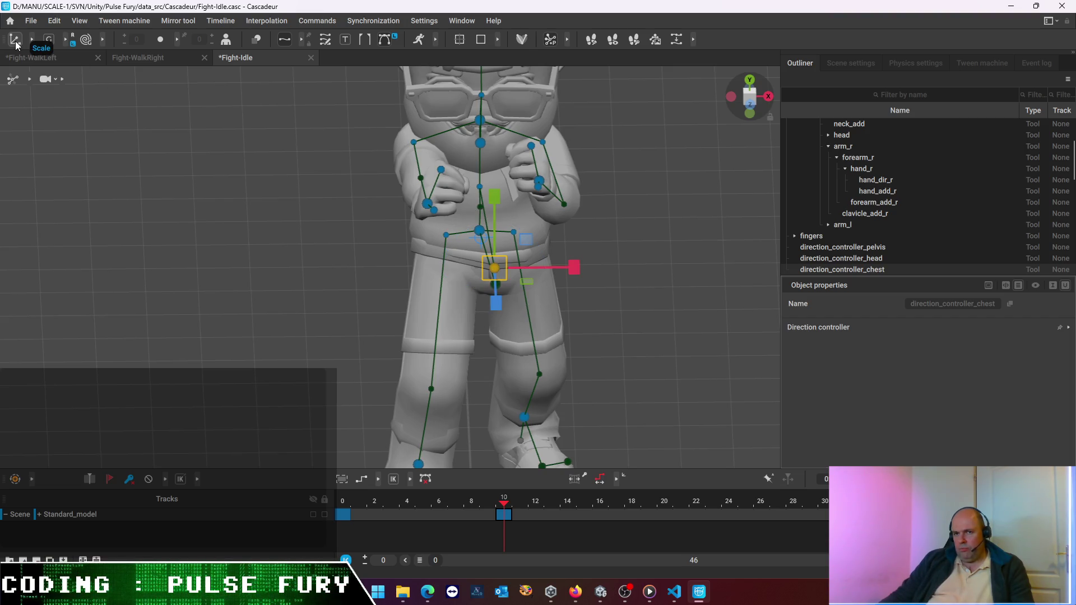
{"action": "left_click", "coordinate": [15, 43]}
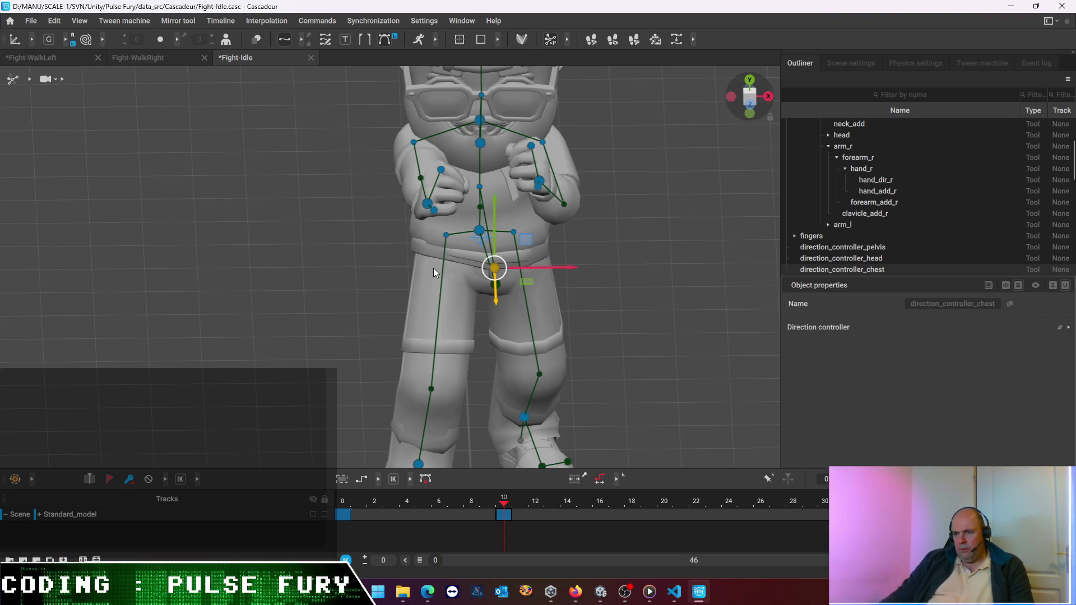
{"action": "left_click_drag", "start_coordinate": [562, 269], "coordinate": [572, 274]}
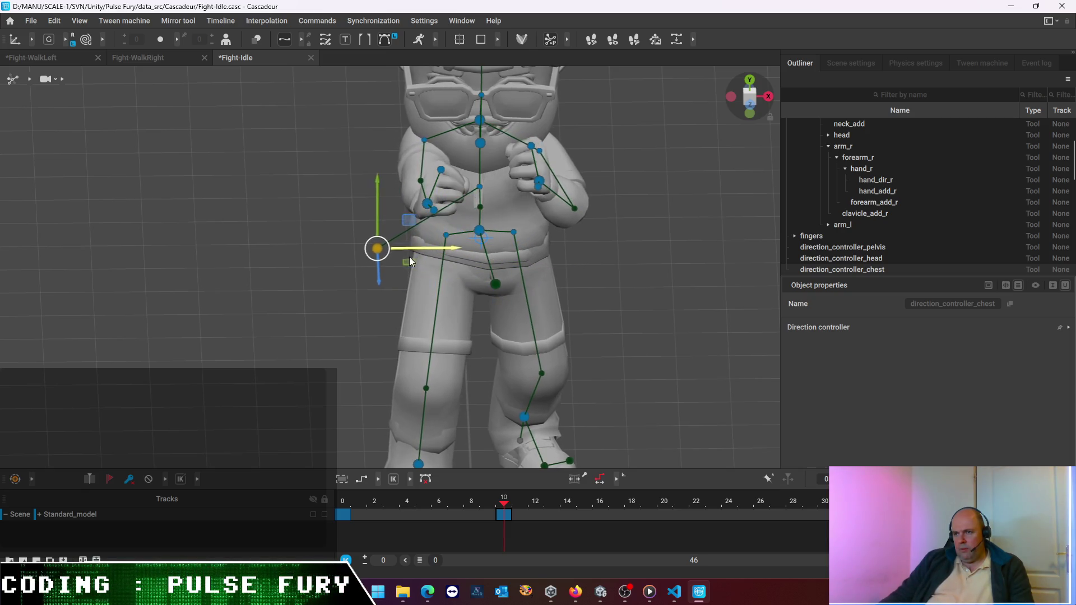
{"action": "left_click_drag", "start_coordinate": [573, 274], "coordinate": [513, 274]}
{"action": "scroll", "coordinate": [536, 311], "scroll_direction": "down", "scroll_amount": 3}
{"action": "right_click_drag", "start_coordinate": [578, 300], "coordinate": [573, 318]}
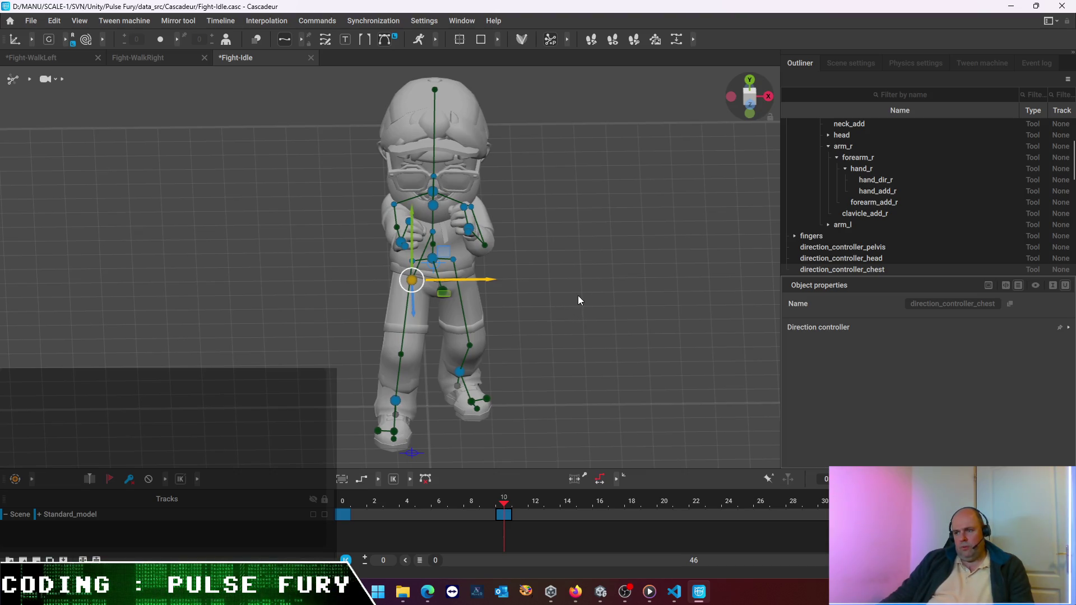
Reselect the right hand via undo and lower it slightly in the frame 10 guard
{"action": "left_click", "coordinate": [529, 313]}
{"action": "key", "text": "ctrl+z"}
{"action": "key", "text": "ctrl+z"}
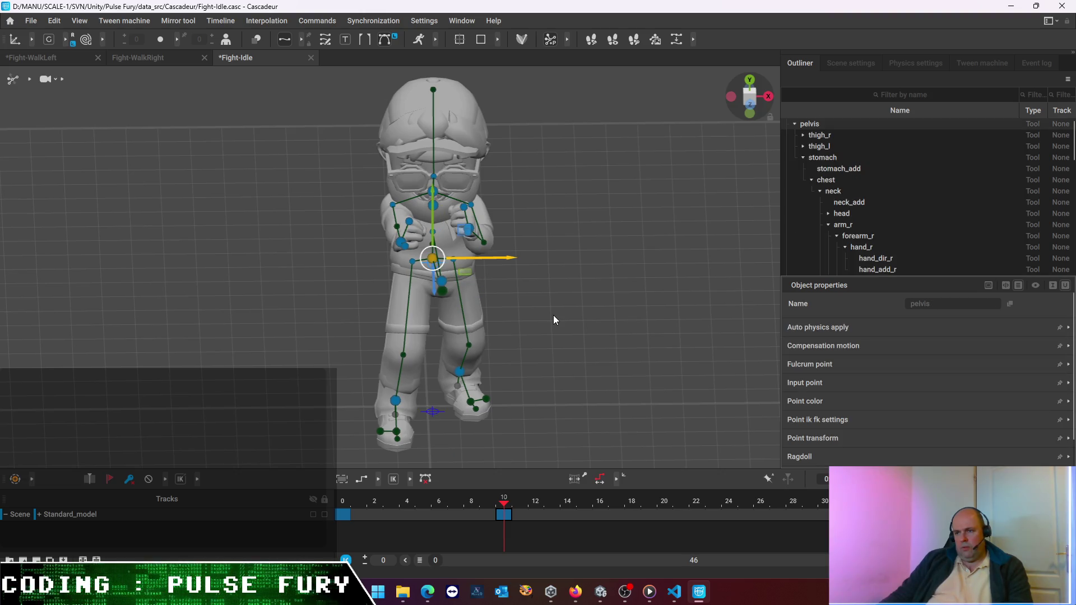
{"action": "key", "text": "ctrl+z"}
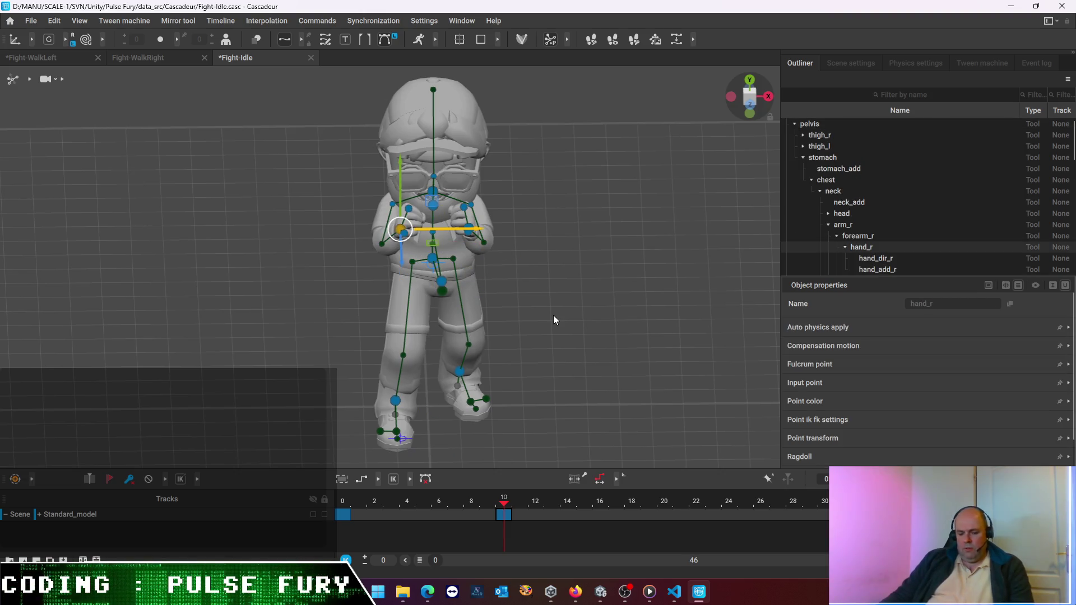
{"action": "key", "text": "ctrl+z"}
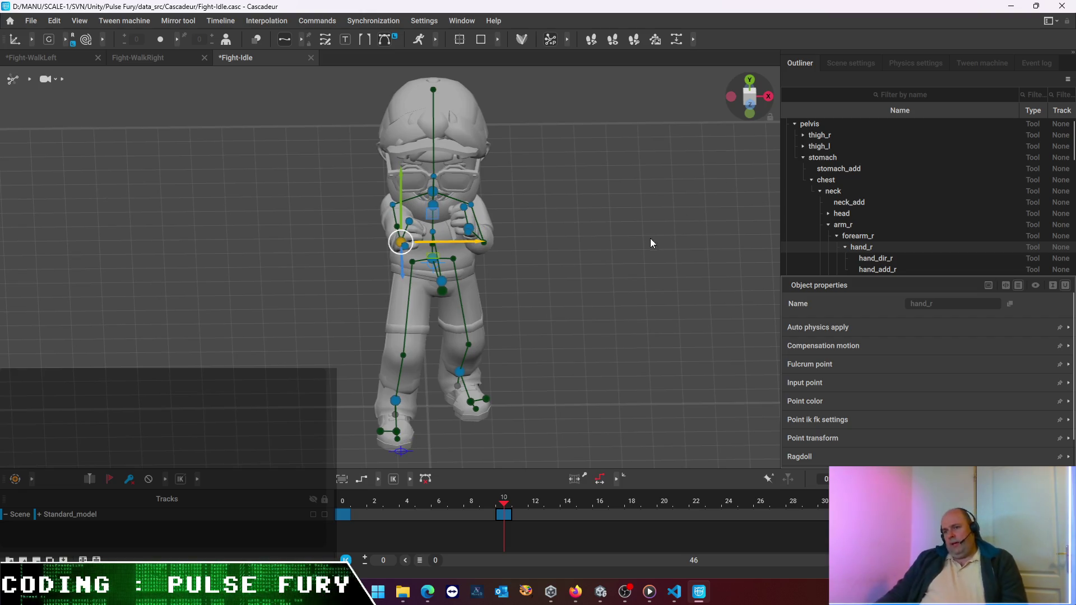
{"action": "left_click", "coordinate": [559, 297]}
{"action": "right_click_drag", "start_coordinate": [559, 296], "coordinate": [356, 225]}
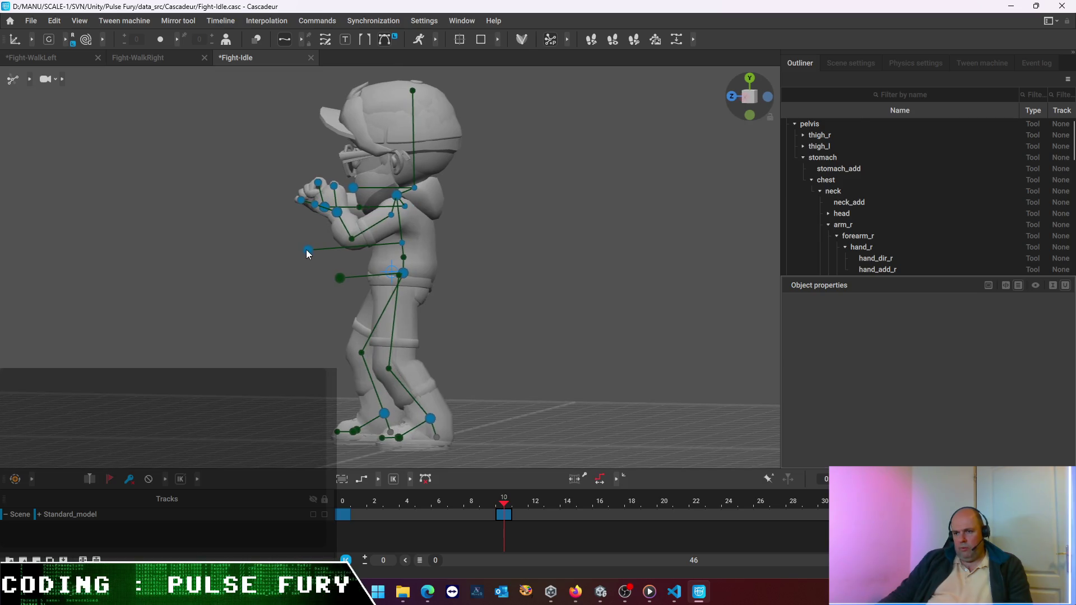
Slide the chest direction controller along its axis and check the right shoulder from several angles
{"action": "left_click", "coordinate": [306, 250]}
{"action": "mouse_move", "coordinate": [479, 319]}
{"action": "right_mouse_down"}
{"action": "mouse_move", "coordinate": [610, 359]}
{"action": "mouse_move", "coordinate": [518, 362]}
{"action": "right_mouse_up"}
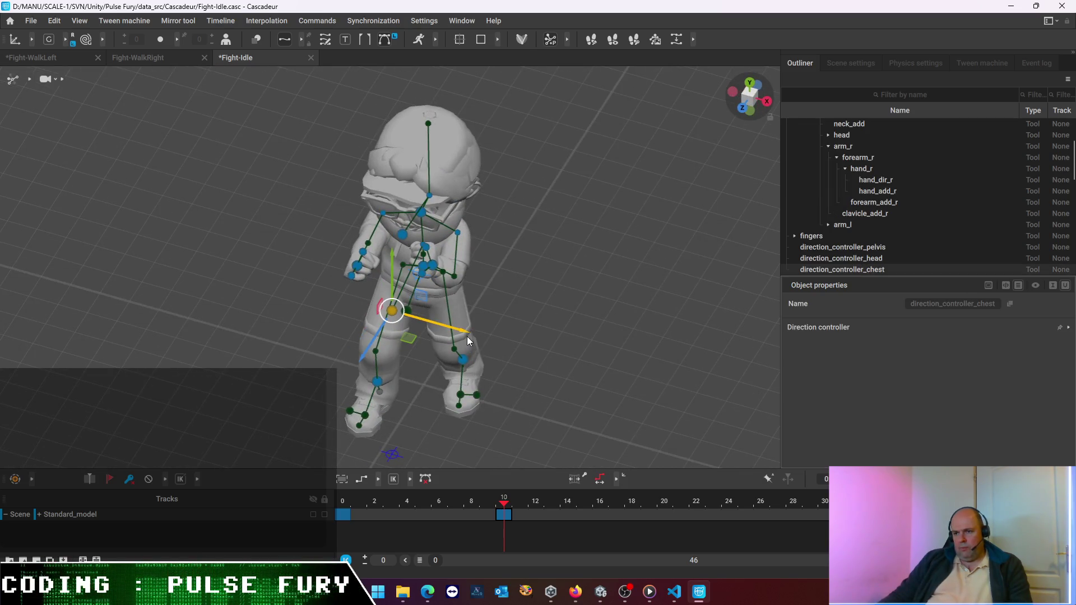
{"action": "left_click_drag", "start_coordinate": [467, 336], "coordinate": [488, 341]}
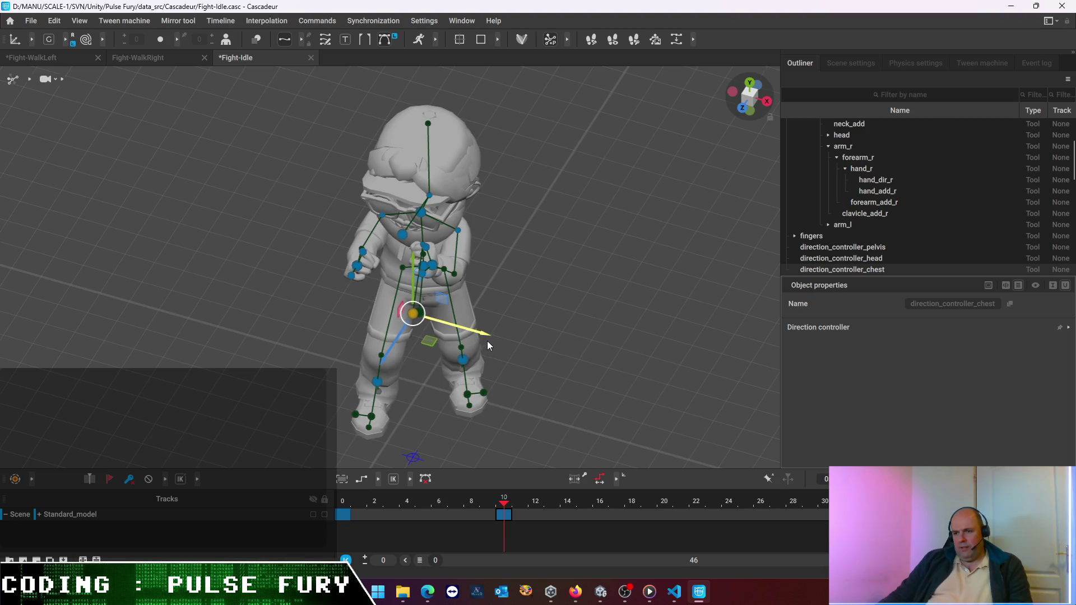
{"action": "left_click_drag", "start_coordinate": [313, 347], "coordinate": [461, 347], "text": "alt"}
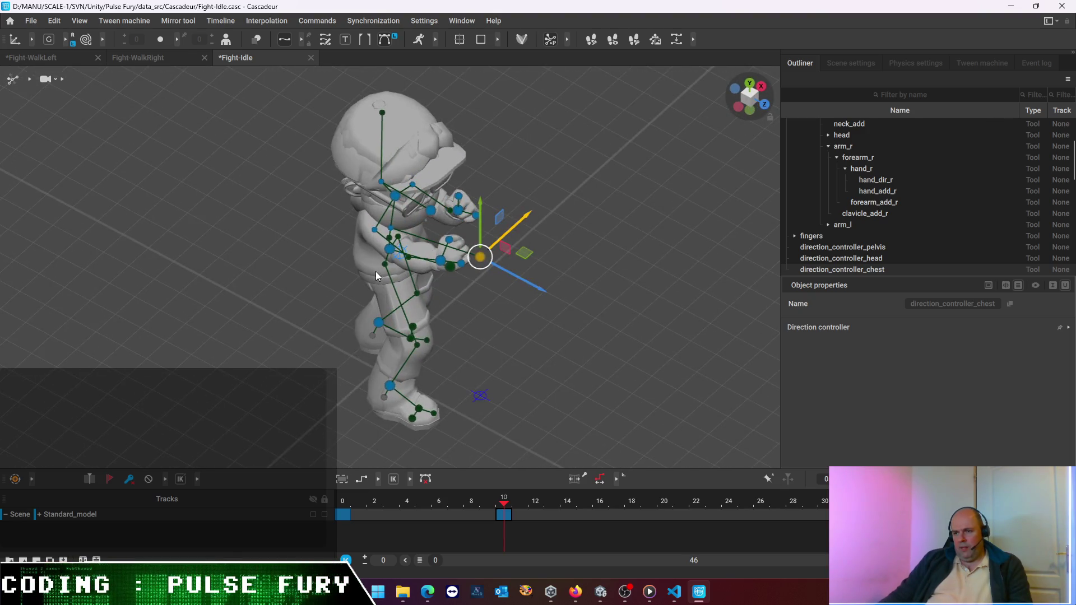
{"action": "left_click", "coordinate": [374, 231]}
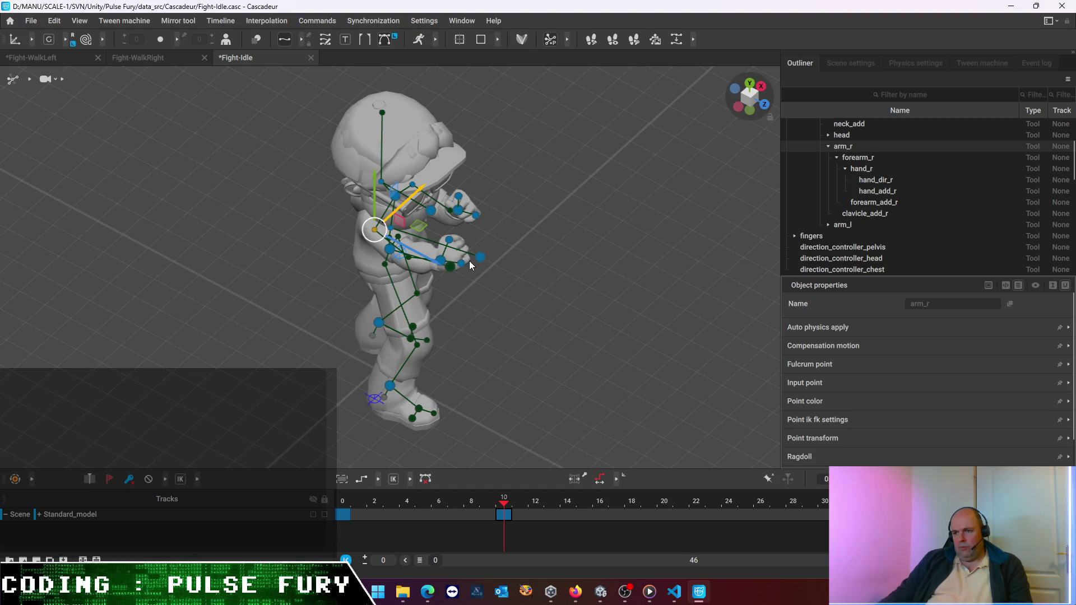
{"action": "left_click_drag", "start_coordinate": [505, 319], "coordinate": [435, 344], "text": "alt"}
{"action": "mouse_move", "coordinate": [417, 307]}
{"action": "left_mouse_down", "text": "alt"}
{"action": "mouse_move", "coordinate": [501, 303]}
{"action": "mouse_move", "coordinate": [530, 275]}
{"action": "left_mouse_up", "text": "alt"}
Push the right hand forward along X
{"action": "left_click", "coordinate": [463, 230]}
{"action": "left_click", "coordinate": [459, 227]}
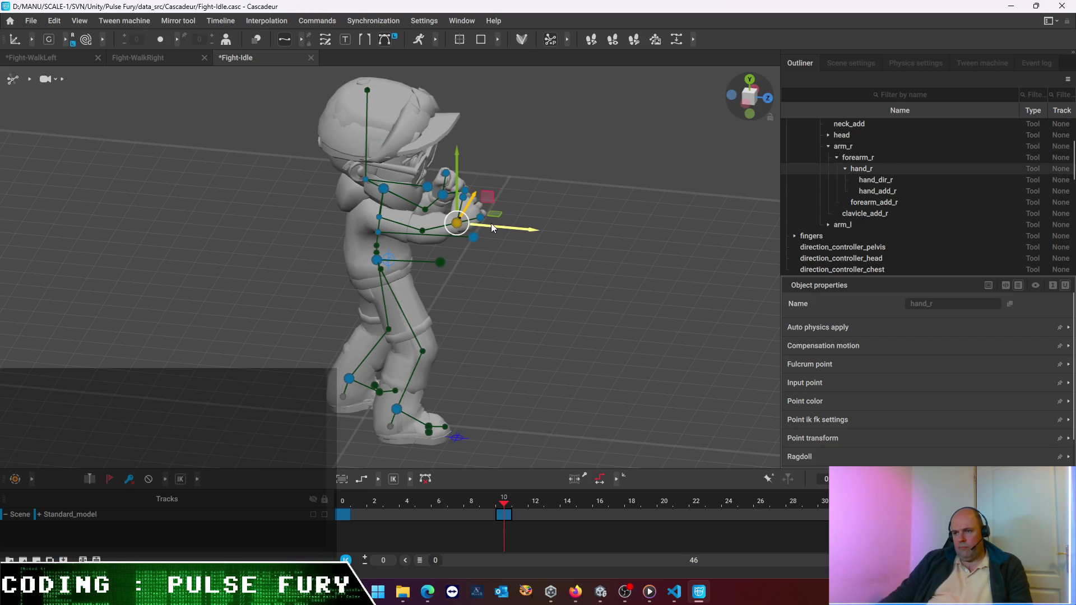
{"action": "mouse_move", "coordinate": [503, 224]}
{"action": "left_mouse_down"}
{"action": "mouse_move", "coordinate": [563, 236]}
{"action": "mouse_move", "coordinate": [482, 238]}
{"action": "mouse_move", "coordinate": [524, 243]}
{"action": "left_mouse_up"}
{"action": "mouse_move", "coordinate": [524, 242]}
{"action": "right_mouse_down"}
{"action": "mouse_move", "coordinate": [578, 220]}
{"action": "mouse_move", "coordinate": [289, 196]}
{"action": "right_mouse_up"}
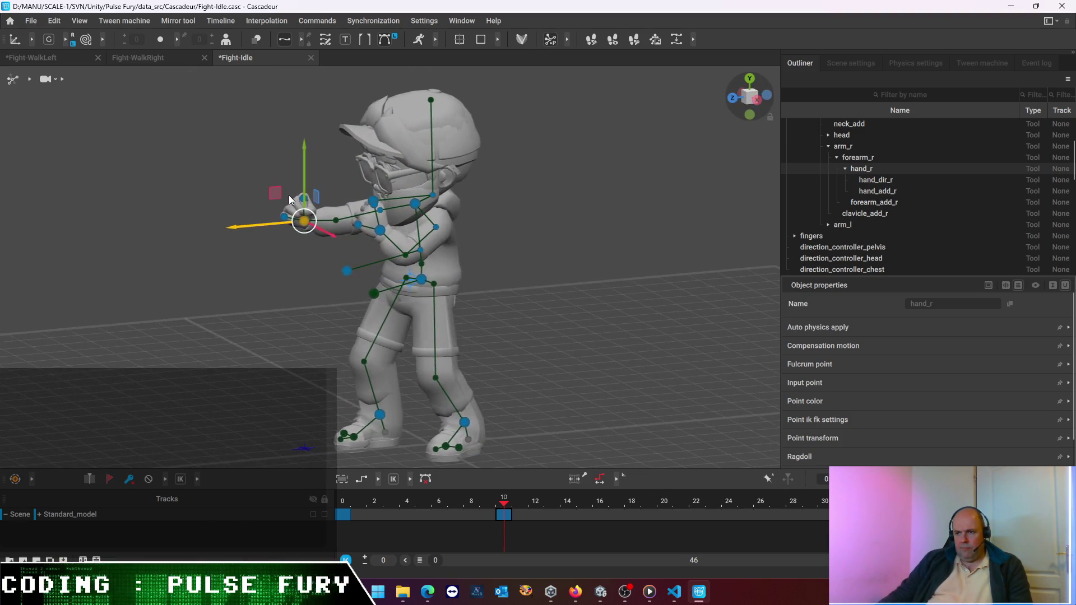
Shift the left hand along X and lower it slightly, then review from the side
{"action": "left_click", "coordinate": [380, 231]}
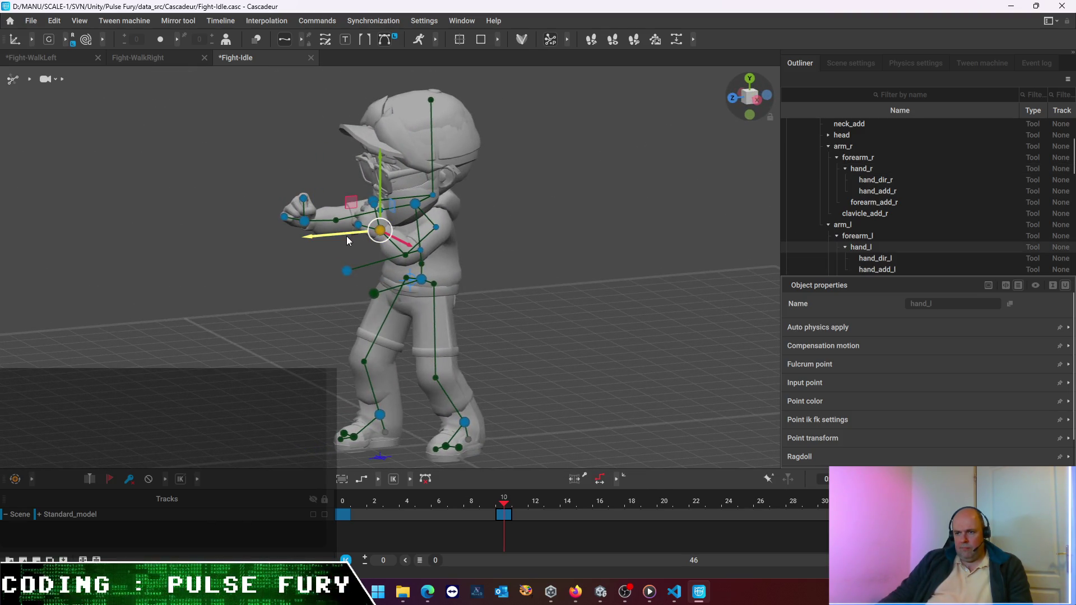
{"action": "left_click_drag", "start_coordinate": [338, 233], "coordinate": [355, 232]}
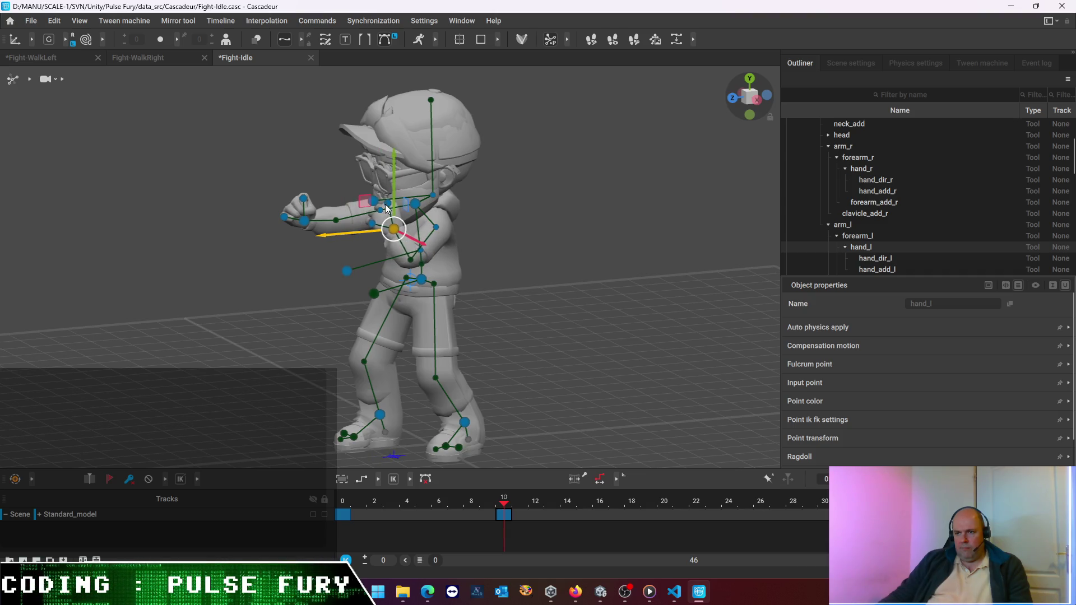
{"action": "left_click_drag", "start_coordinate": [392, 183], "coordinate": [399, 196]}
{"action": "left_click_drag", "start_coordinate": [415, 250], "coordinate": [416, 252]}
{"action": "mouse_move", "coordinate": [523, 237]}
{"action": "right_mouse_down"}
{"action": "mouse_move", "coordinate": [534, 223]}
{"action": "mouse_move", "coordinate": [433, 238]}
{"action": "mouse_move", "coordinate": [412, 264]}
{"action": "mouse_move", "coordinate": [697, 204]}
{"action": "mouse_move", "coordinate": [636, 214]}
{"action": "mouse_move", "coordinate": [669, 216]}
{"action": "right_mouse_up"}
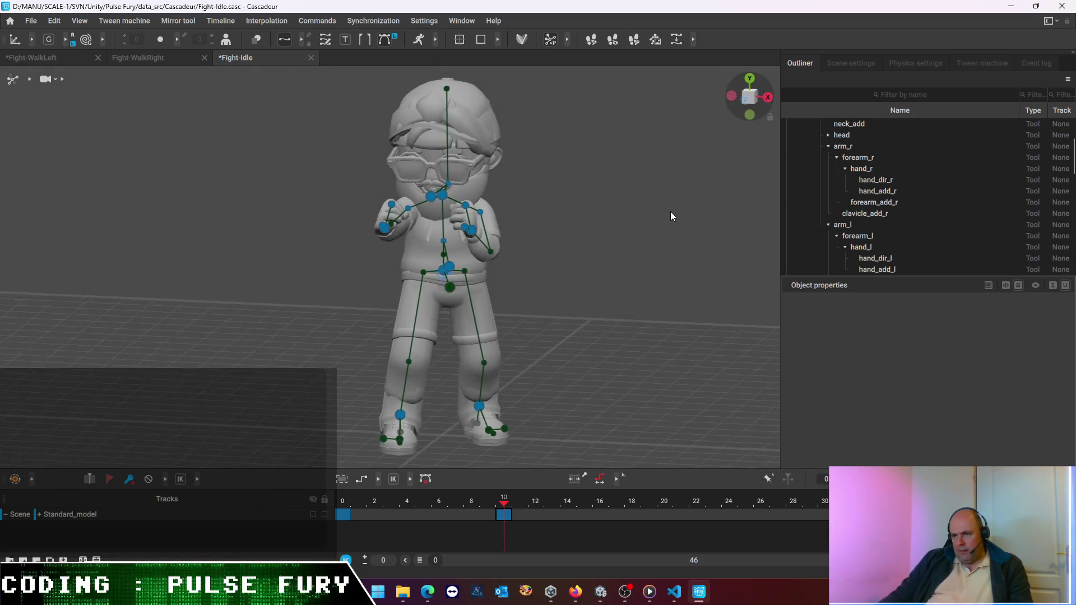
{"action": "mouse_move", "coordinate": [539, 228]}
{"action": "right_mouse_down"}
{"action": "mouse_move", "coordinate": [683, 202]}
{"action": "mouse_move", "coordinate": [533, 234]}
{"action": "right_mouse_up"}
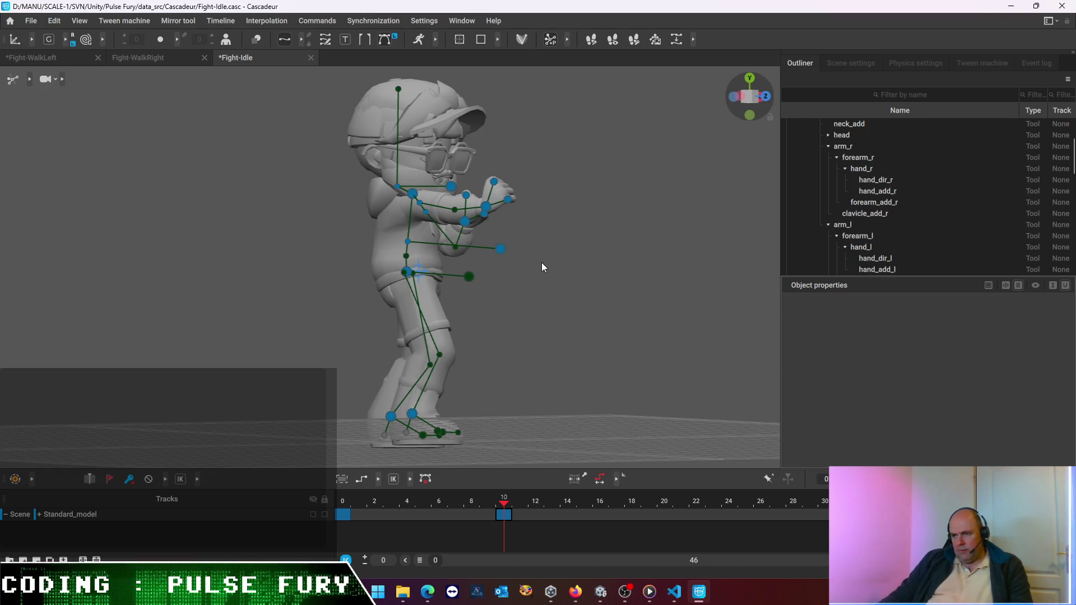
Rotate the right hand downward with the Rotate tool and compare against earlier frames
{"action": "left_click", "coordinate": [768, 100]}
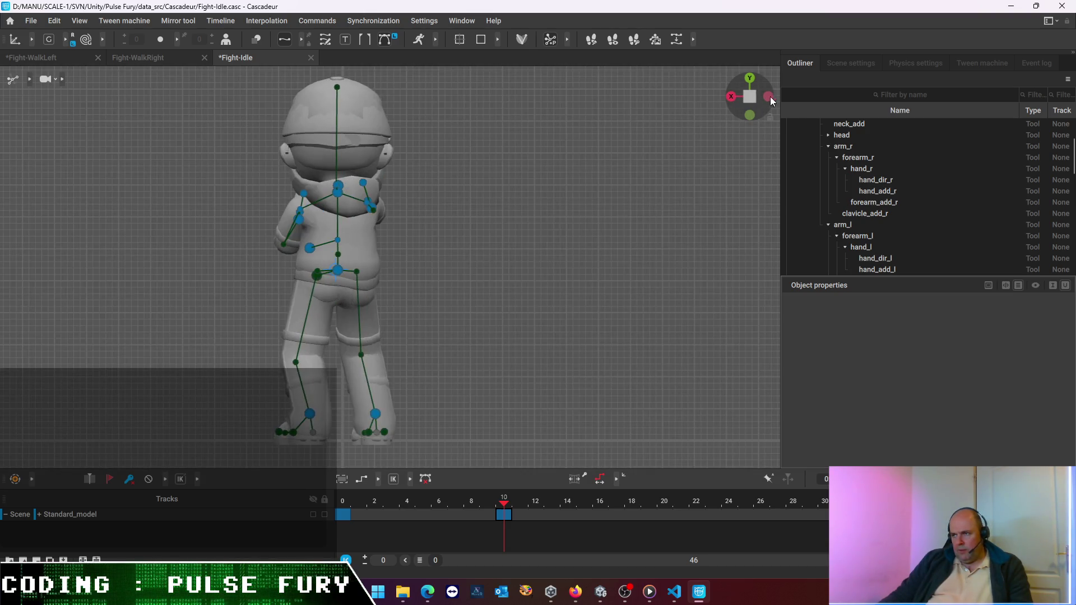
{"action": "scroll", "coordinate": [543, 241], "scroll_direction": "up", "scroll_amount": 3}
{"action": "scroll", "coordinate": [548, 232], "scroll_direction": "up", "scroll_amount": 3}
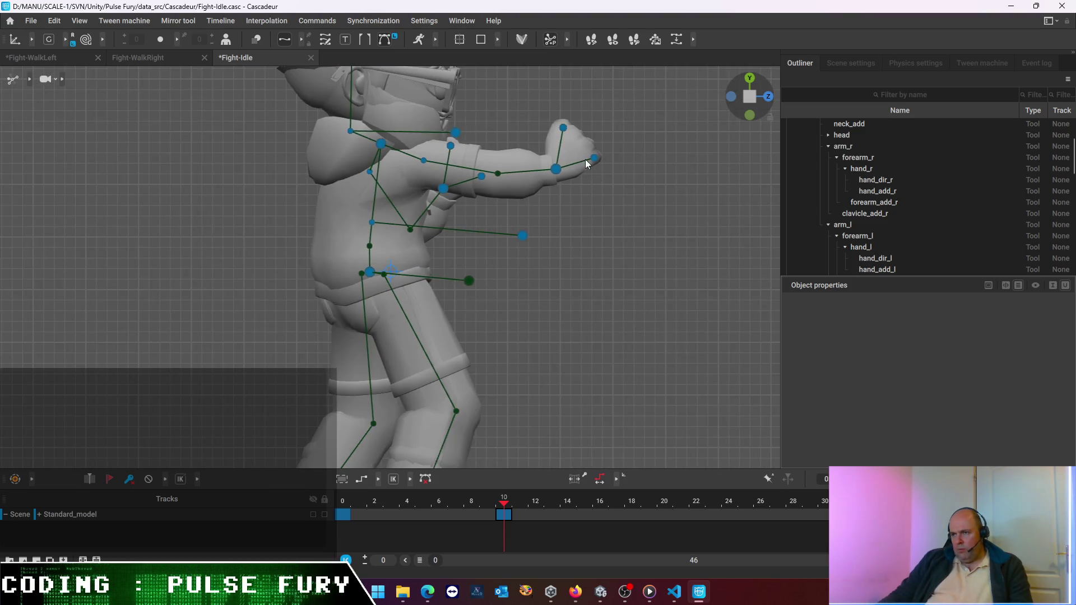
{"action": "left_click", "coordinate": [556, 169]}
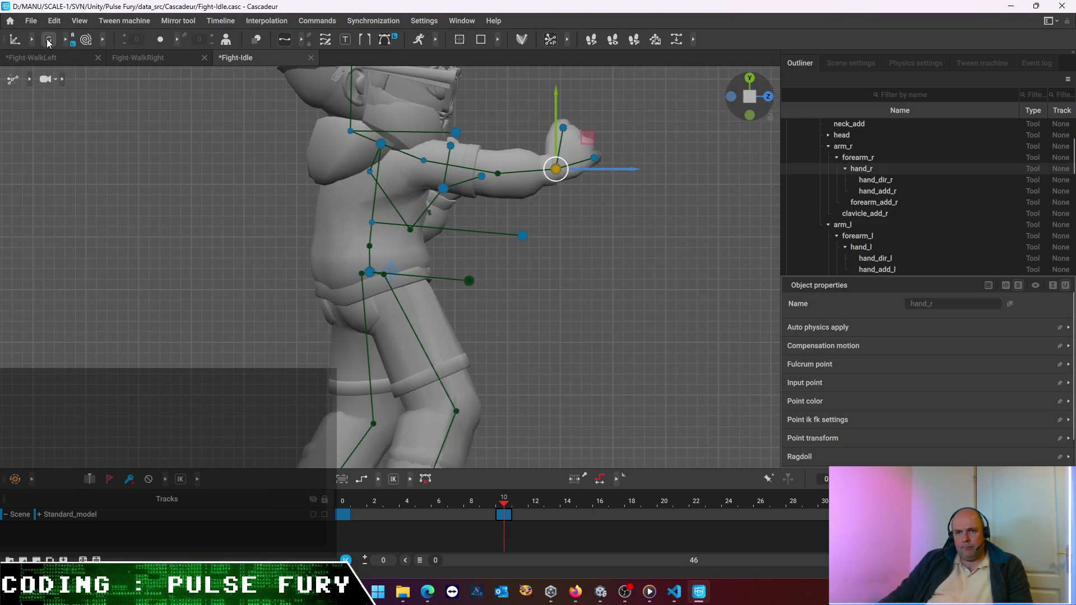
{"action": "left_click", "coordinate": [15, 40]}
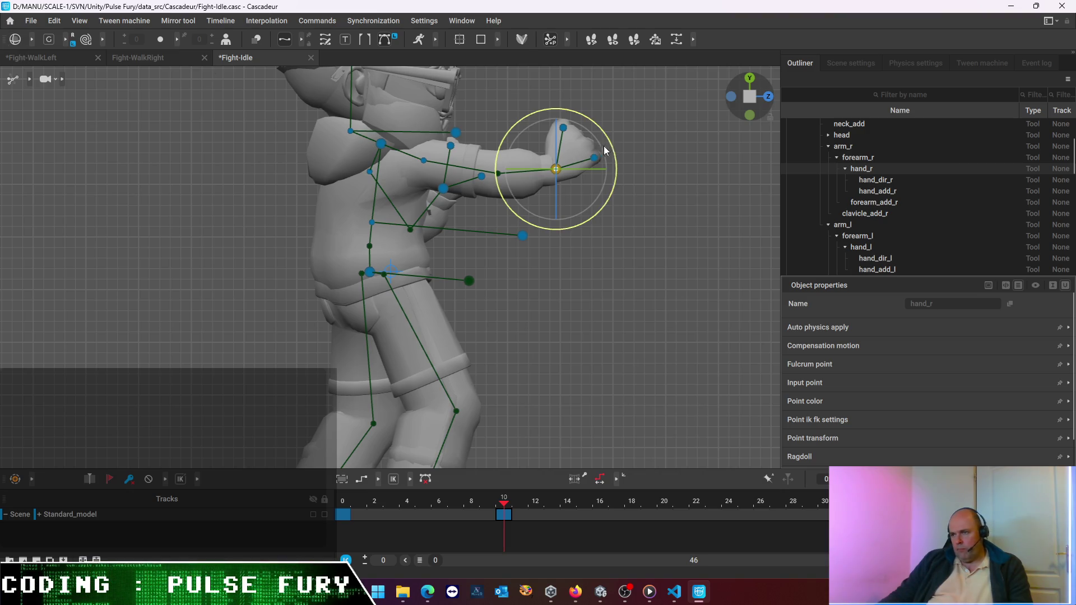
{"action": "left_click_drag", "start_coordinate": [611, 142], "coordinate": [613, 180]}
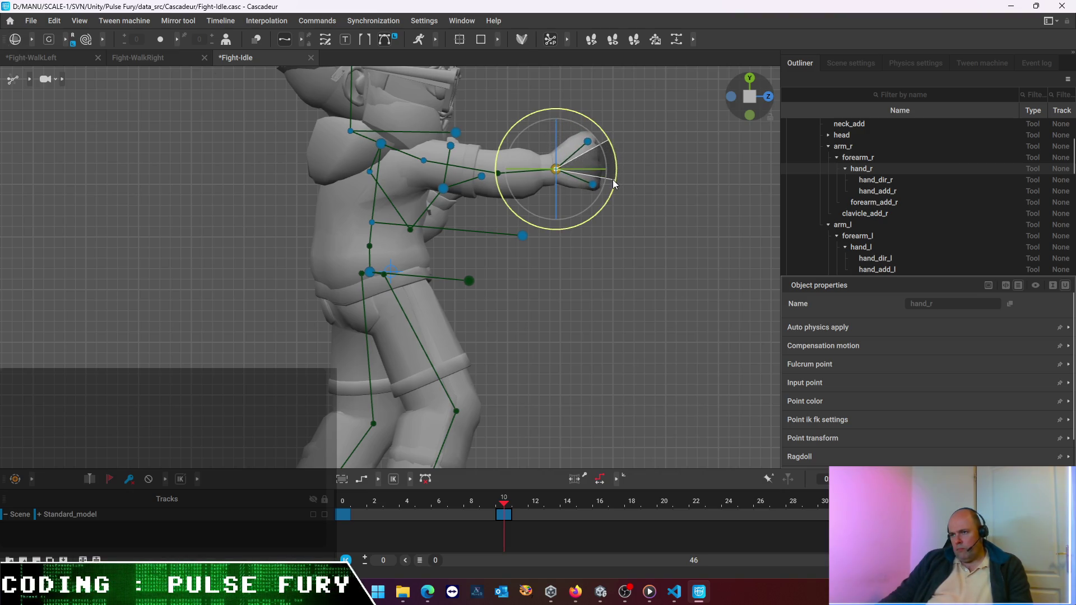
{"action": "middle_click_drag", "start_coordinate": [613, 179], "coordinate": [362, 236]}
{"action": "mouse_move", "coordinate": [363, 236]}
{"action": "right_mouse_down"}
{"action": "mouse_move", "coordinate": [429, 256]}
{"action": "mouse_move", "coordinate": [358, 262]}
{"action": "mouse_move", "coordinate": [379, 347]}
{"action": "right_mouse_up"}
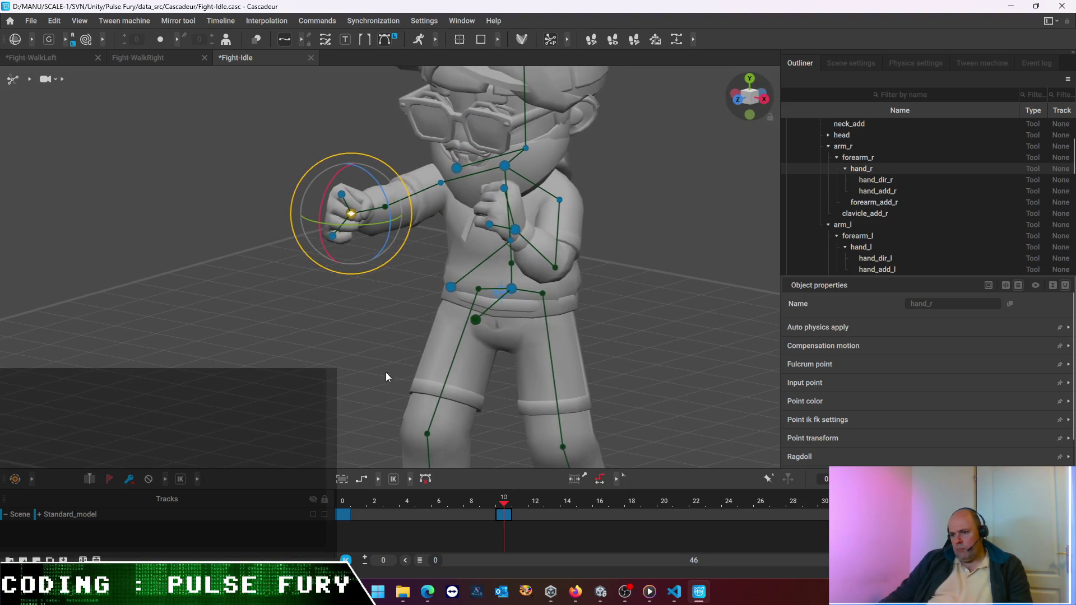
{"action": "mouse_move", "coordinate": [501, 509]}
{"action": "left_mouse_down"}
{"action": "mouse_move", "coordinate": [329, 501]}
{"action": "mouse_move", "coordinate": [543, 500]}
{"action": "mouse_move", "coordinate": [362, 501]}
{"action": "mouse_move", "coordinate": [535, 500]}
{"action": "mouse_move", "coordinate": [407, 500]}
{"action": "left_mouse_up"}
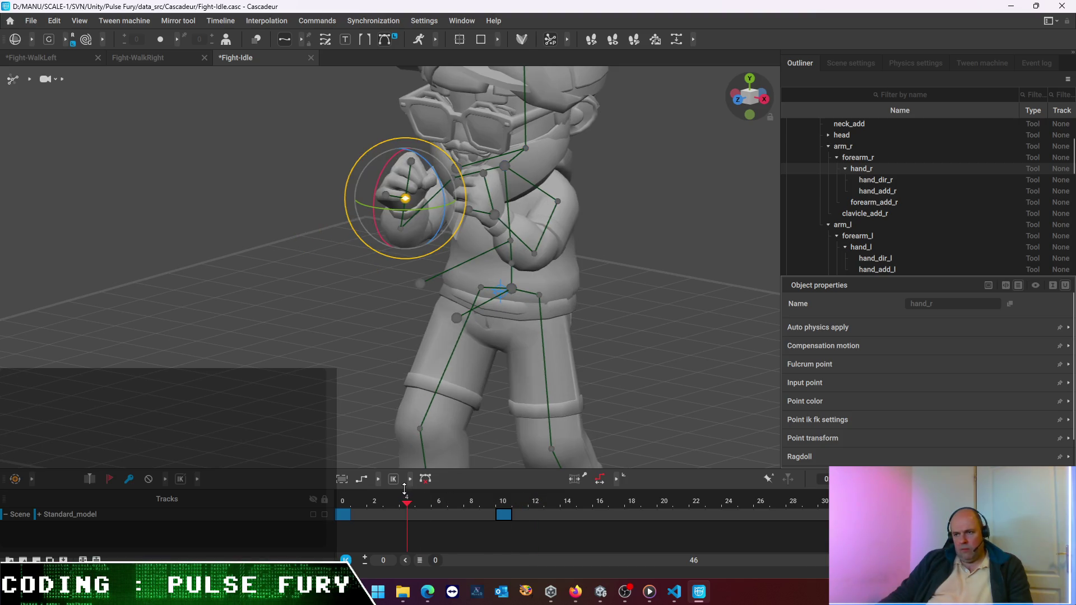
{"action": "left_click", "coordinate": [507, 517]}
{"action": "mouse_move", "coordinate": [358, 176]}
{"action": "right_mouse_down"}
{"action": "mouse_move", "coordinate": [309, 321]}
{"action": "mouse_move", "coordinate": [536, 320]}
{"action": "right_mouse_up"}
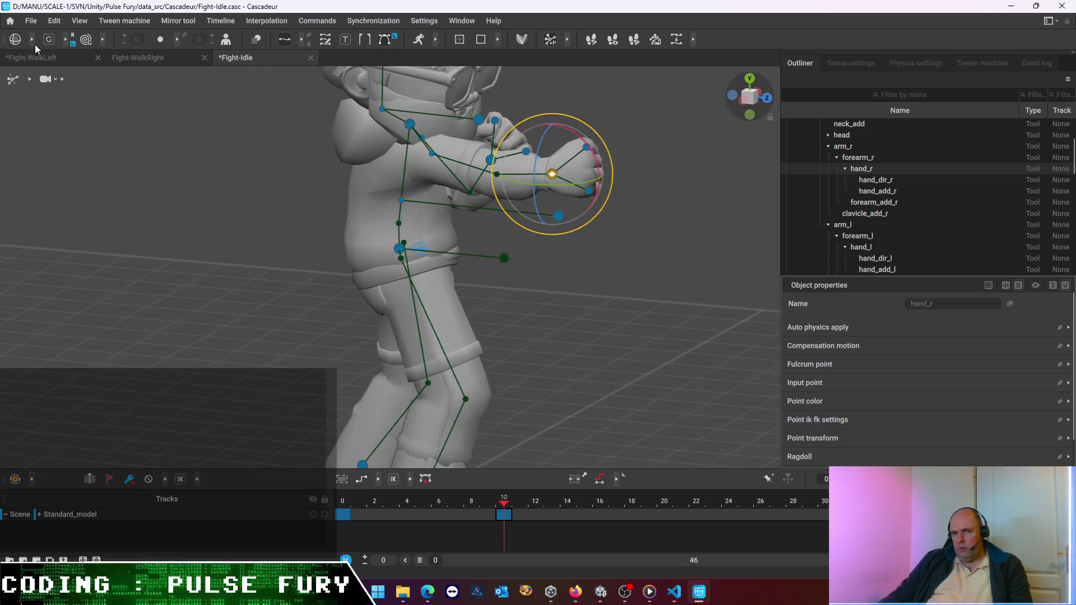
Switch to Move and push the right hand forward along X, checking front and side views
{"action": "left_click", "coordinate": [15, 39]}
{"action": "left_click", "coordinate": [13, 45]}
{"action": "left_click", "coordinate": [612, 174]}
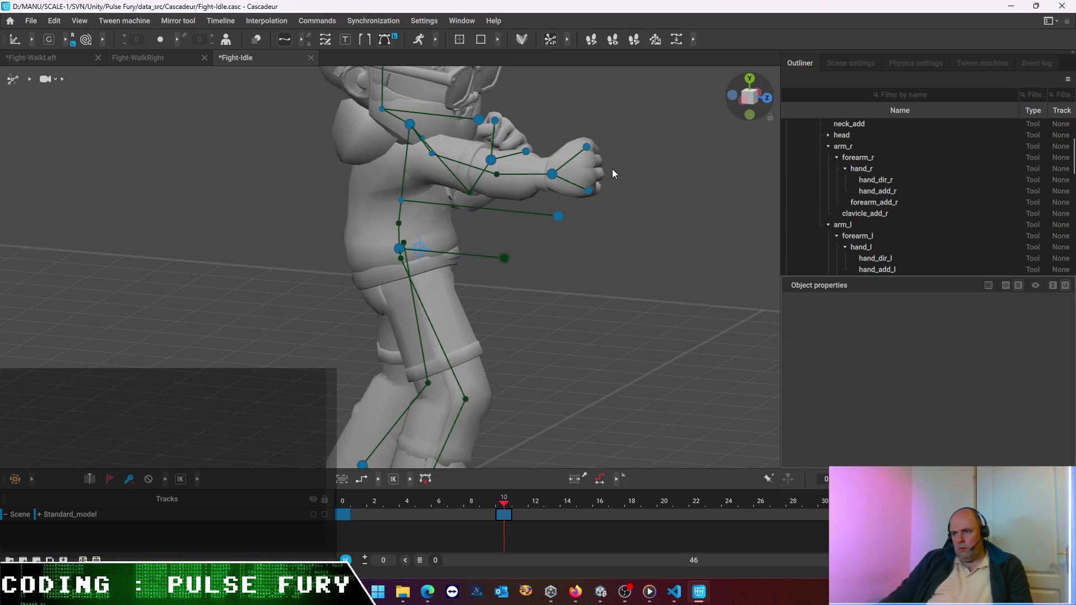
{"action": "left_click", "coordinate": [552, 176]}
{"action": "mouse_move", "coordinate": [626, 183]}
{"action": "left_mouse_down"}
{"action": "mouse_move", "coordinate": [665, 191]}
{"action": "mouse_move", "coordinate": [618, 186]}
{"action": "mouse_move", "coordinate": [649, 187]}
{"action": "left_mouse_up"}
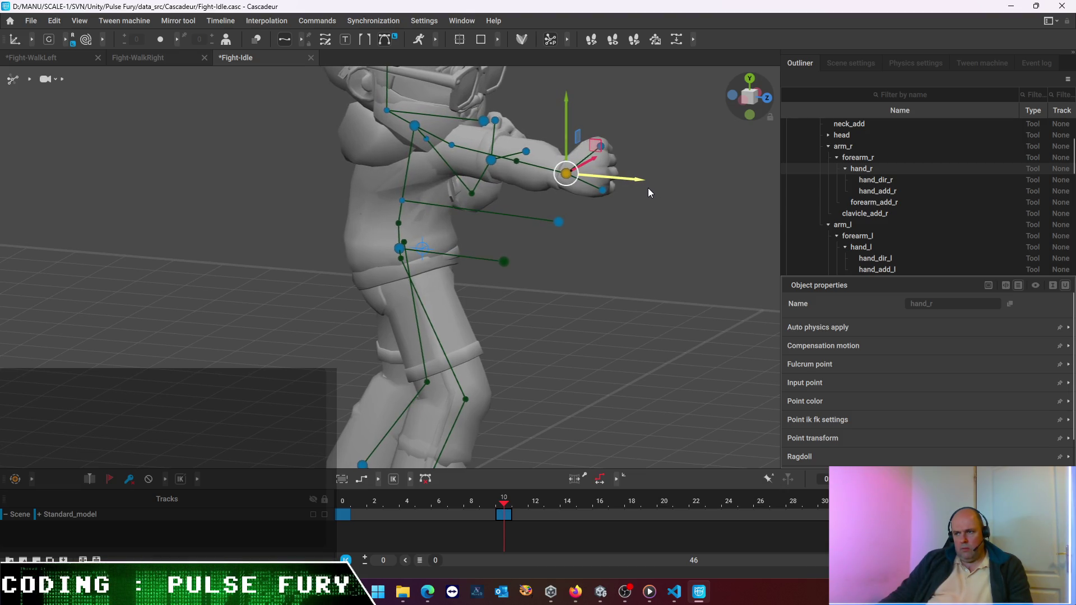
{"action": "mouse_move", "coordinate": [698, 212]}
{"action": "left_mouse_down", "text": "alt"}
{"action": "mouse_move", "coordinate": [538, 183]}
{"action": "mouse_move", "coordinate": [542, 211]}
{"action": "mouse_move", "coordinate": [510, 220]}
{"action": "left_mouse_up", "text": "alt"}
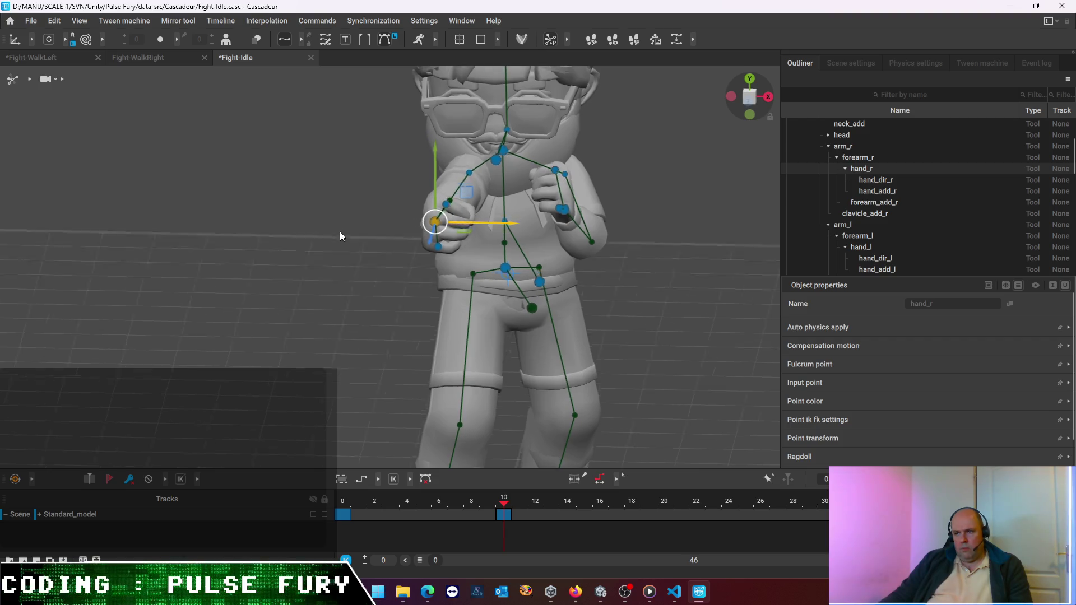
{"action": "left_click_drag", "start_coordinate": [338, 234], "coordinate": [449, 261], "text": "alt"}
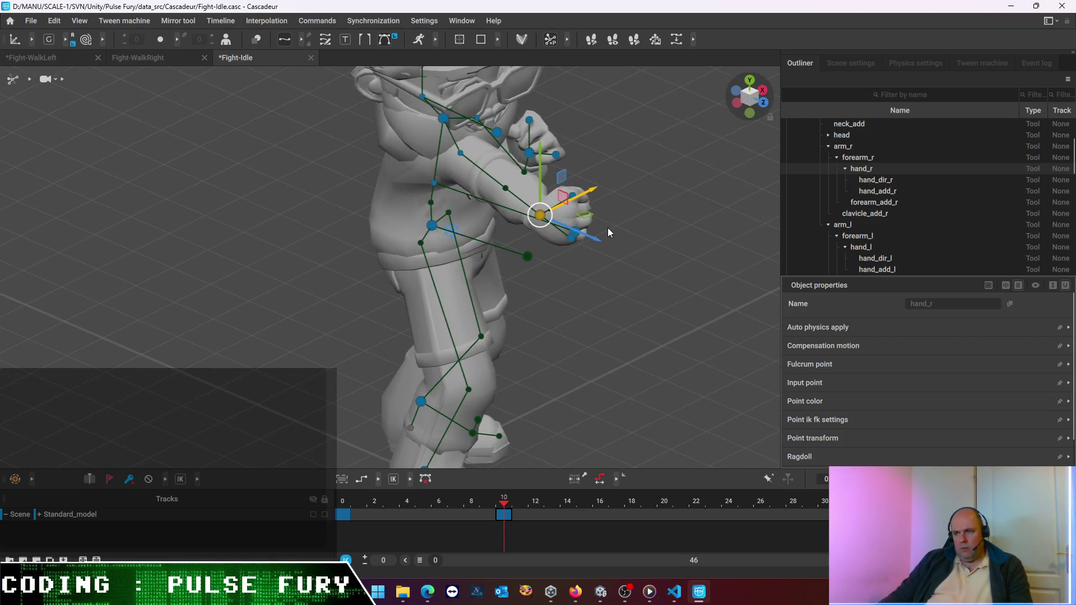
Try raising the right hand toward the head, undo those tweaks, and jump to the frame 0 key
{"action": "left_click_drag", "start_coordinate": [593, 236], "coordinate": [347, 173]}
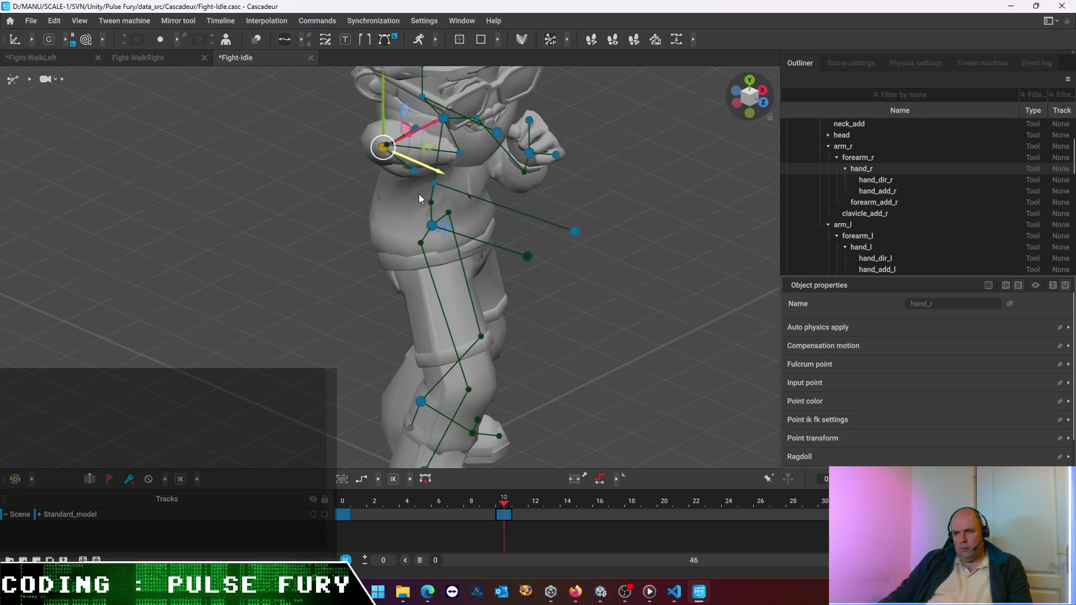
{"action": "left_click_drag", "start_coordinate": [347, 172], "coordinate": [638, 294]}
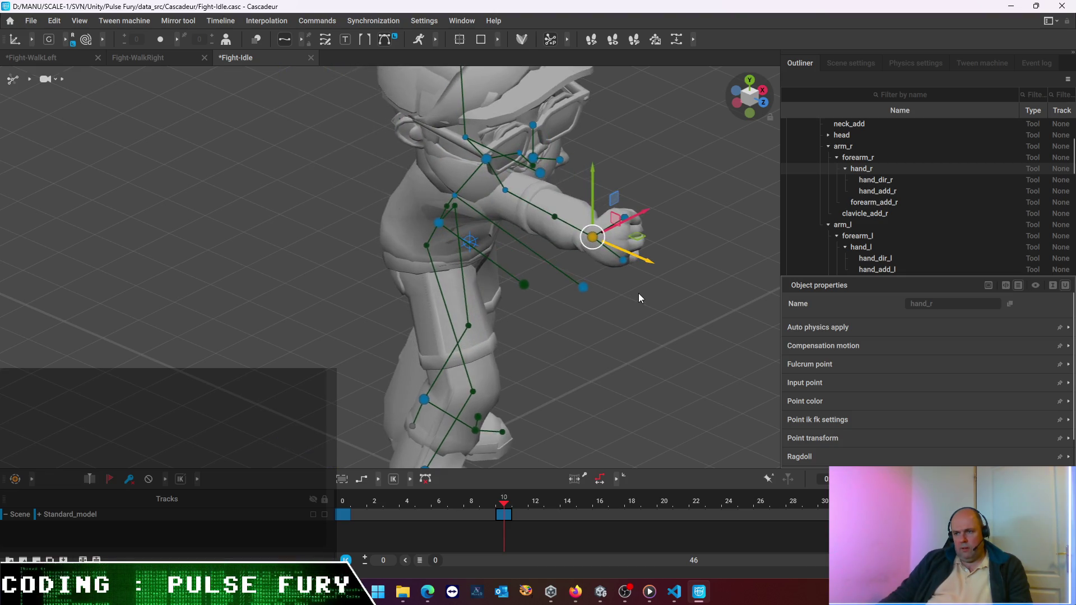
{"action": "key", "text": "ctrl+z"}
{"action": "key", "text": "ctrl+z"}
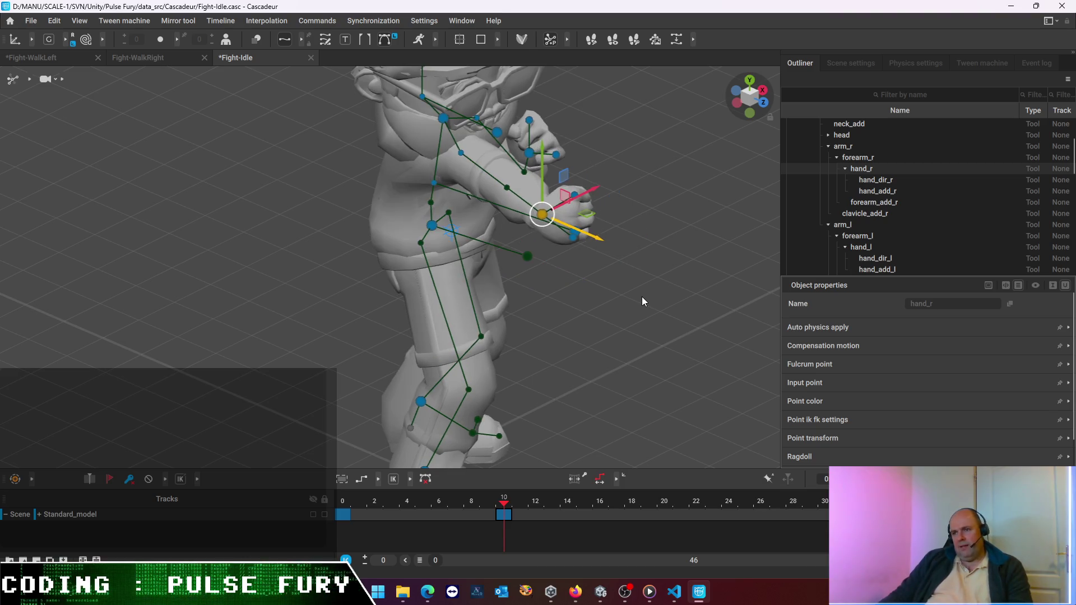
{"action": "key", "text": "ctrl+z"}
{"action": "left_click", "coordinate": [642, 297]}
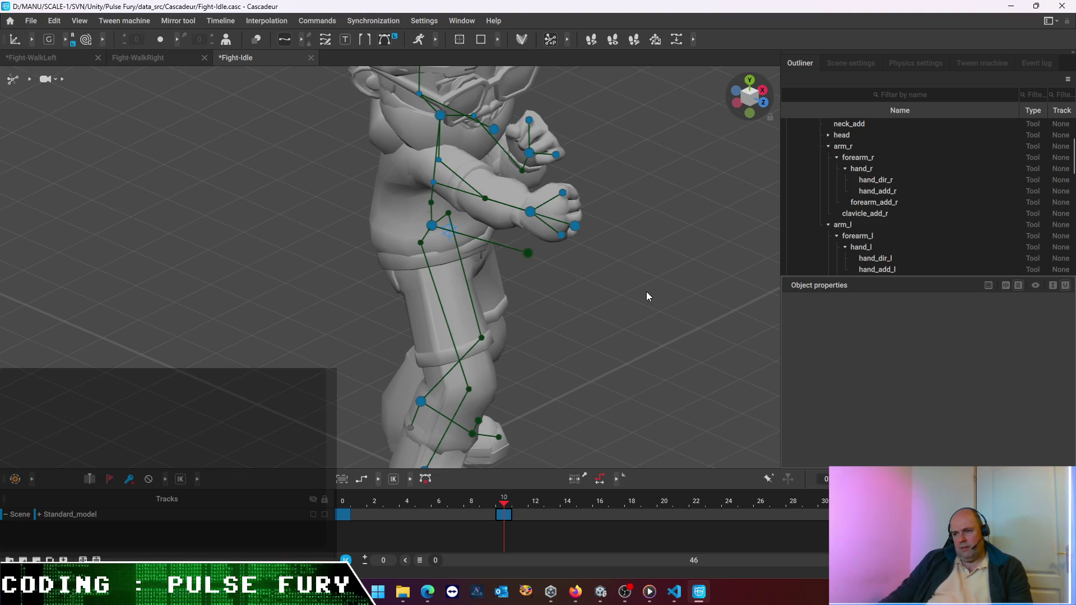
{"action": "left_click", "coordinate": [343, 518]}
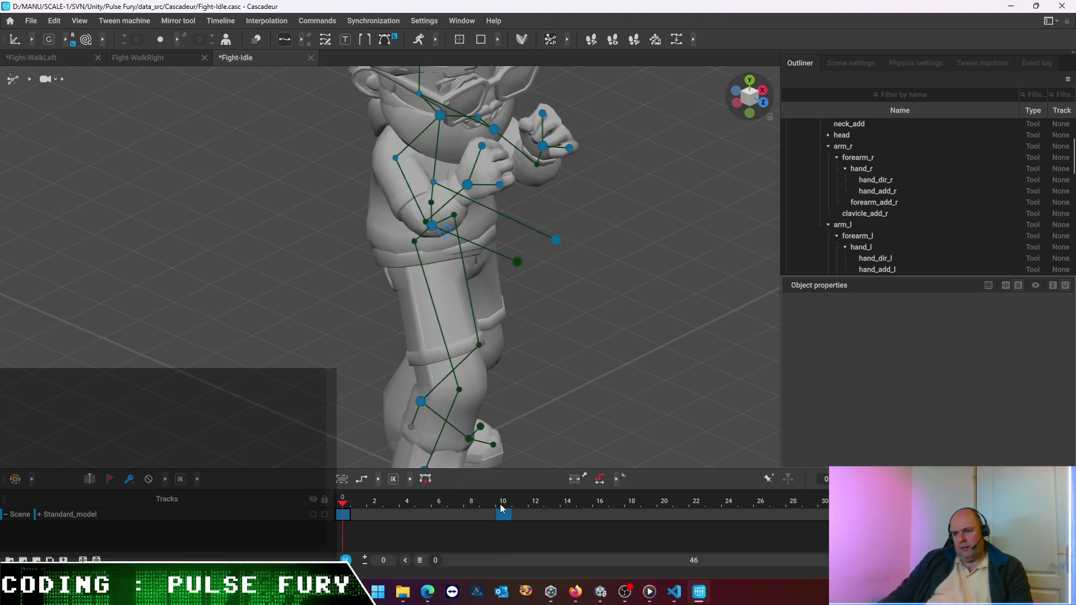
Compare frames 0 and 10, shift the pelvis forward along X at frame 0, then undo it
{"action": "left_click", "coordinate": [505, 515]}
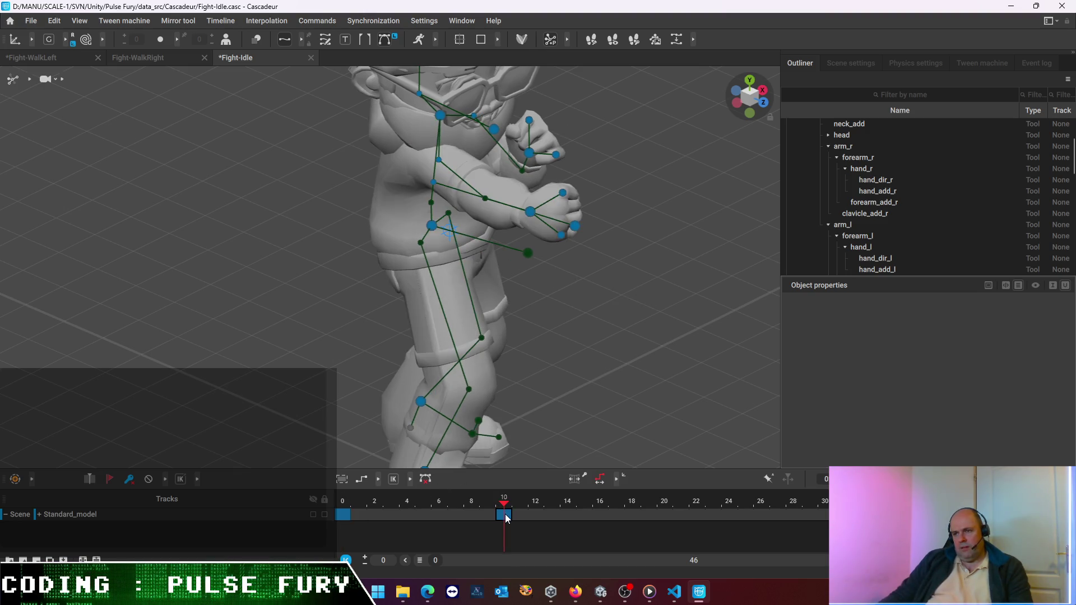
{"action": "left_click", "coordinate": [345, 515]}
{"action": "mouse_move", "coordinate": [330, 314]}
{"action": "middle_mouse_down"}
{"action": "mouse_move", "coordinate": [429, 295]}
{"action": "mouse_move", "coordinate": [427, 271]}
{"action": "mouse_move", "coordinate": [412, 266]}
{"action": "middle_mouse_up"}
{"action": "middle_click_drag", "start_coordinate": [326, 300], "coordinate": [281, 318]}
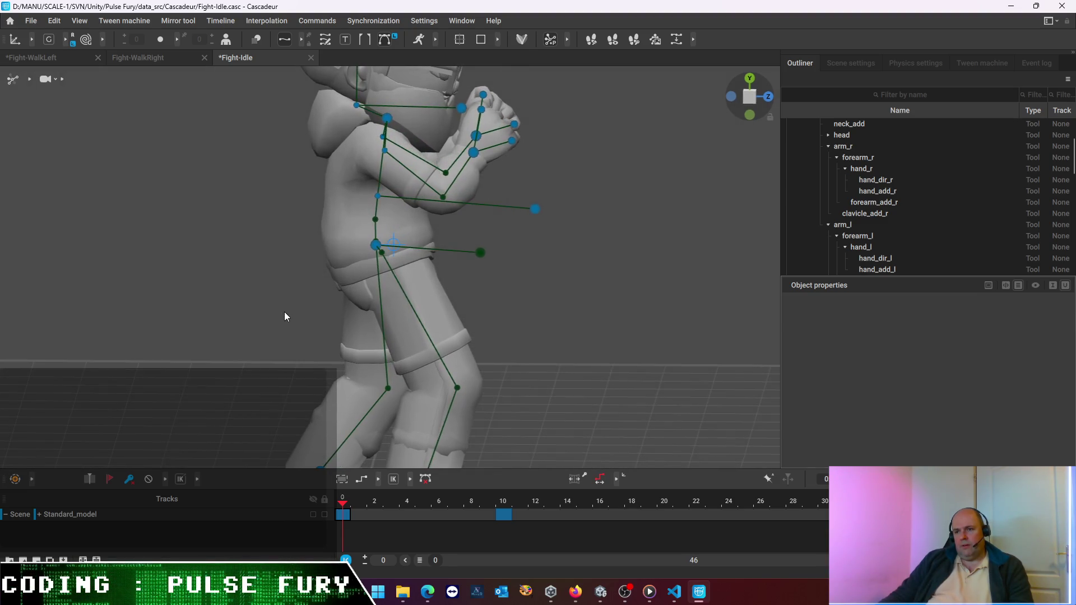
{"action": "left_click", "coordinate": [376, 245]}
{"action": "mouse_move", "coordinate": [445, 246]}
{"action": "left_mouse_down"}
{"action": "mouse_move", "coordinate": [481, 249]}
{"action": "mouse_move", "coordinate": [439, 252]}
{"action": "left_mouse_up"}
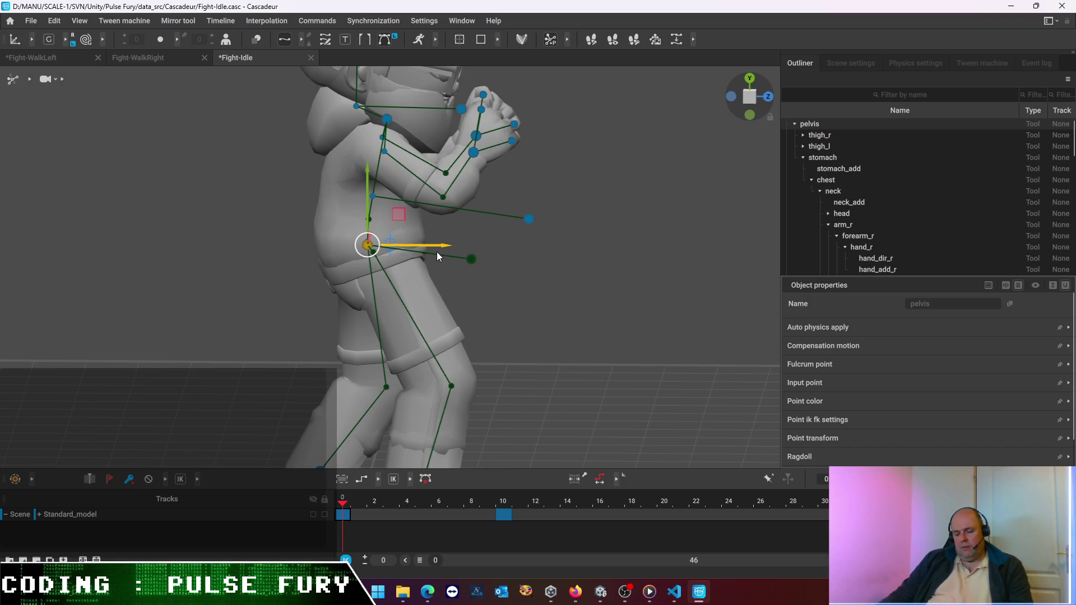
{"action": "key", "text": "ctrl+z"}
{"action": "left_click", "coordinate": [597, 306]}
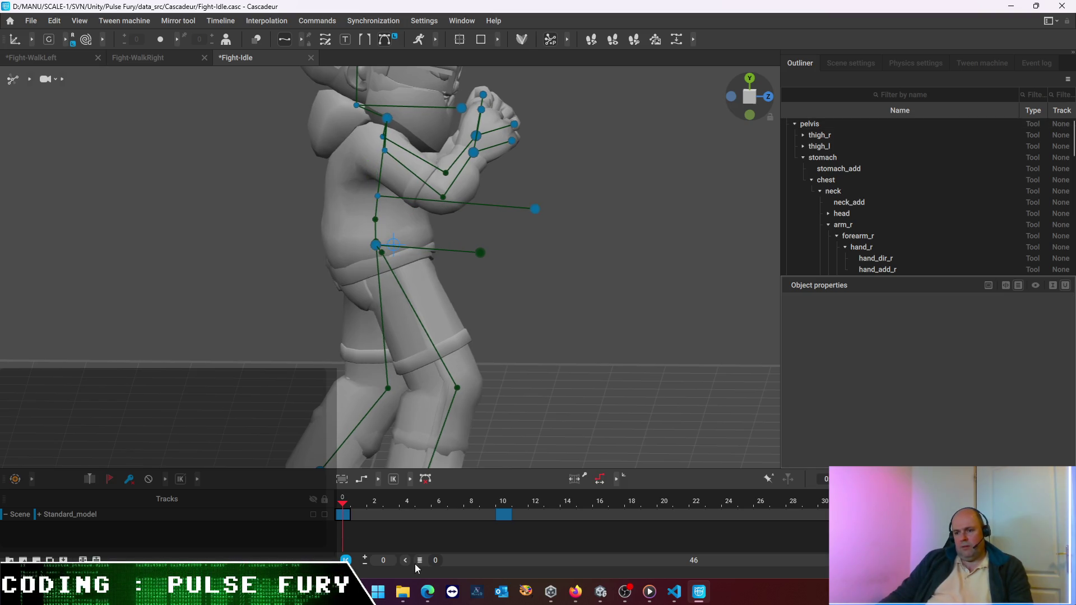
At the frame 10 key, nudge the pelvis slightly forward and undo it again
{"action": "left_click", "coordinate": [500, 517]}
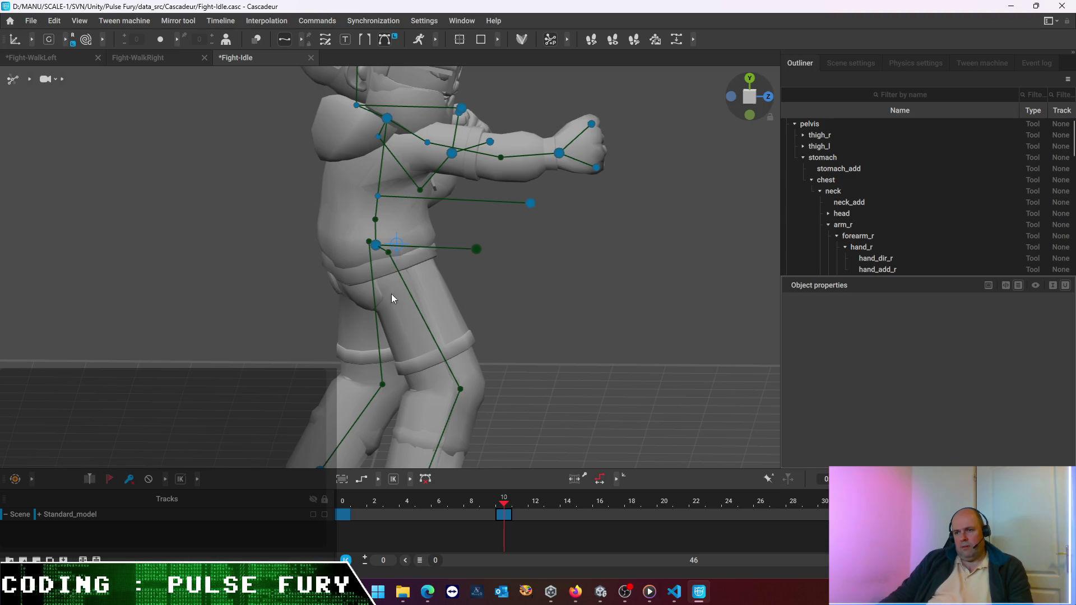
{"action": "left_click", "coordinate": [376, 246]}
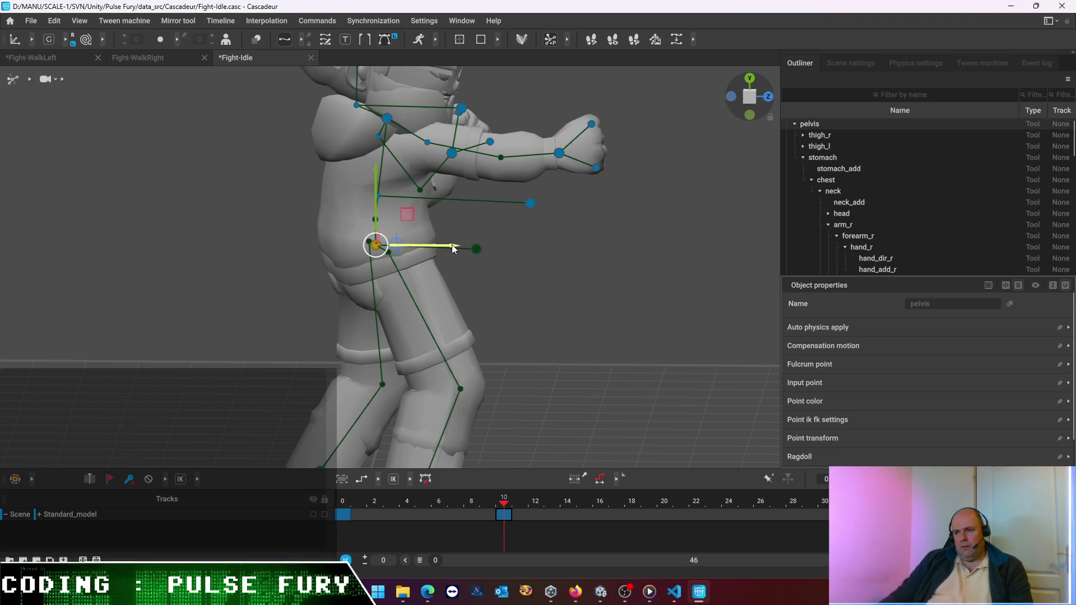
{"action": "left_click_drag", "start_coordinate": [451, 245], "coordinate": [458, 249]}
{"action": "key", "text": "ctrl+z"}
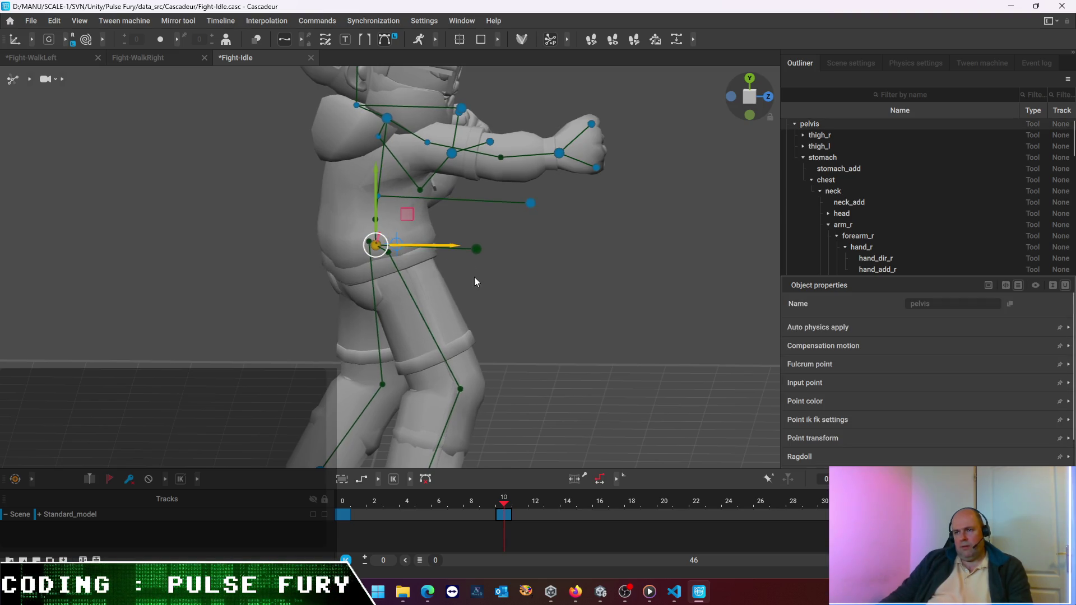
{"action": "scroll", "coordinate": [477, 309], "scroll_direction": "down", "scroll_amount": 2}
{"action": "scroll", "coordinate": [477, 310], "scroll_direction": "down", "scroll_amount": 2}
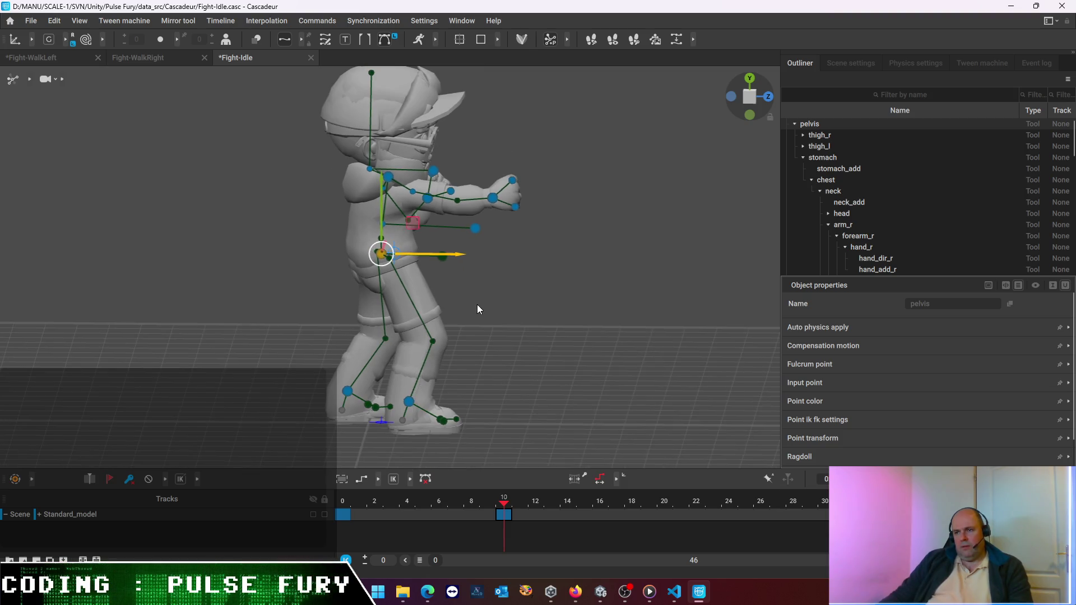
Box-select the upper-body rig points and shift the upper body slightly forward
{"action": "mouse_move", "coordinate": [533, 309]}
{"action": "right_mouse_down"}
{"action": "mouse_move", "coordinate": [457, 346]}
{"action": "mouse_move", "coordinate": [372, 336]}
{"action": "mouse_move", "coordinate": [489, 356]}
{"action": "right_mouse_up"}
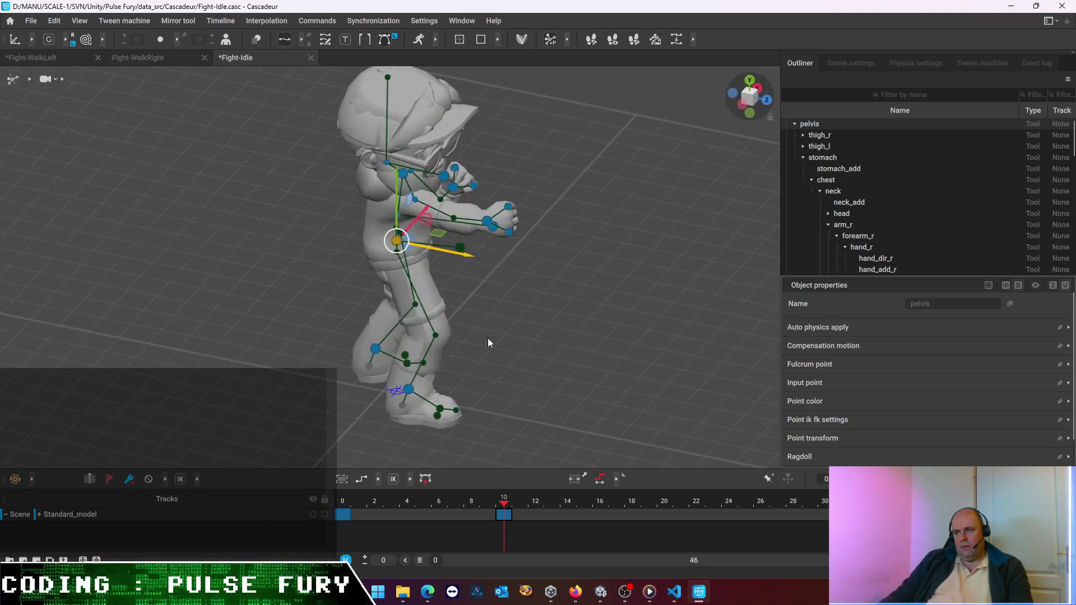
{"action": "left_click_drag", "start_coordinate": [313, 84], "coordinate": [538, 265]}
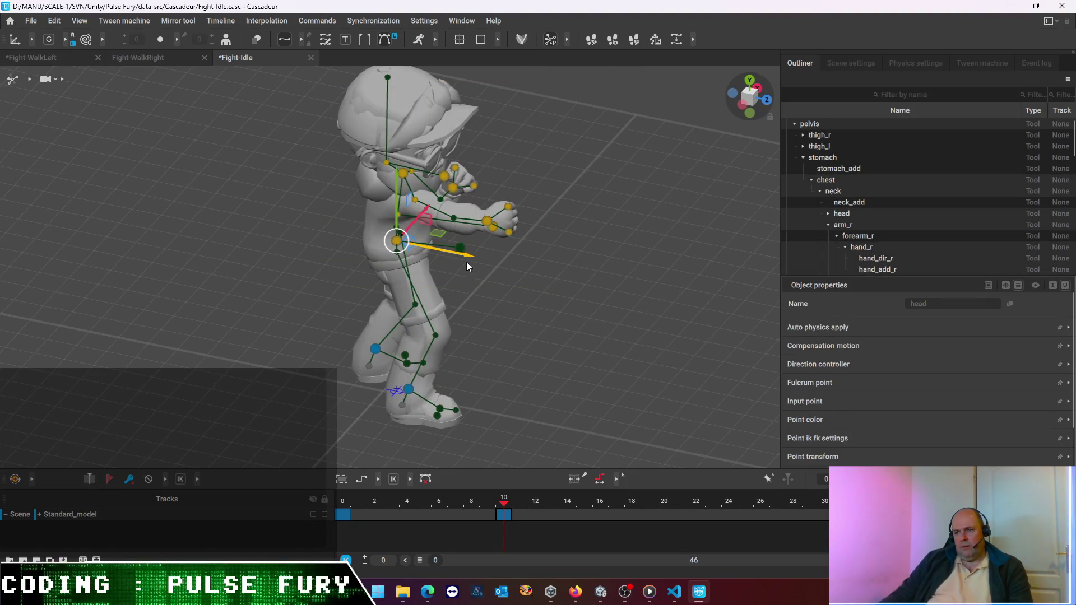
{"action": "left_click_drag", "start_coordinate": [469, 253], "coordinate": [476, 260]}
{"action": "mouse_move", "coordinate": [477, 260]}
{"action": "right_mouse_down"}
{"action": "mouse_move", "coordinate": [270, 313]}
{"action": "mouse_move", "coordinate": [316, 271]}
{"action": "right_mouse_up"}
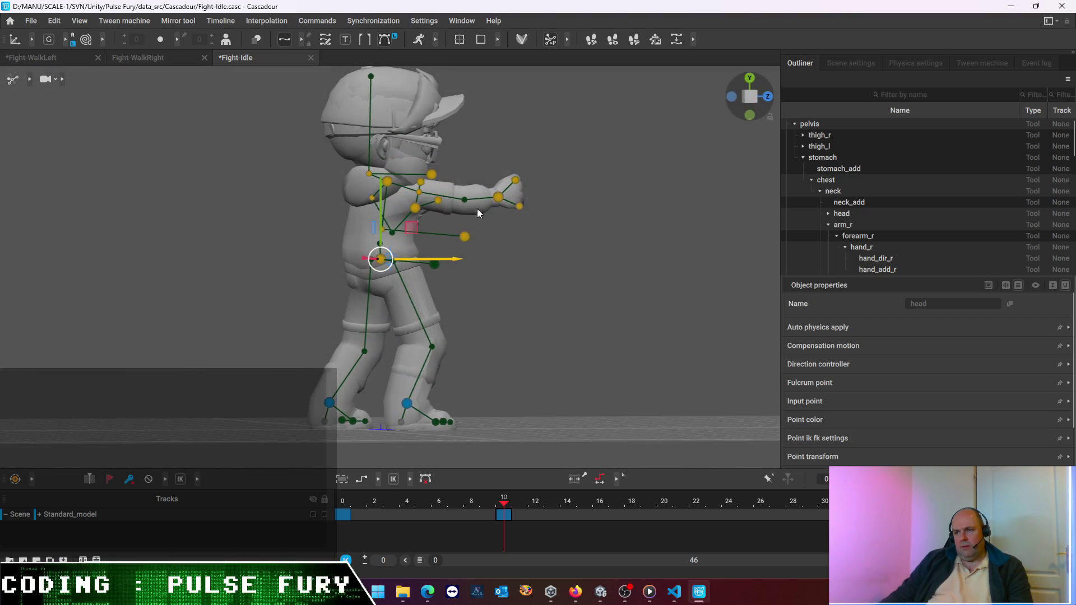
{"action": "left_click_drag", "start_coordinate": [455, 262], "coordinate": [464, 259]}
{"action": "left_click", "coordinate": [449, 207]}
Raise the right hand, then lower the left hand and nudge it sideways
{"action": "left_click", "coordinate": [502, 195]}
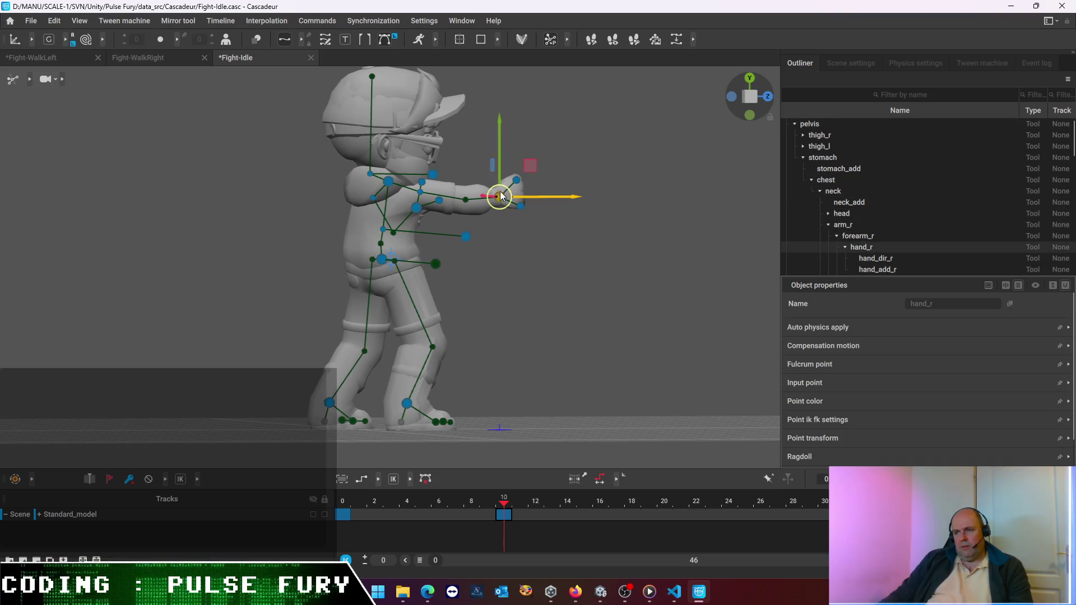
{"action": "left_click_drag", "start_coordinate": [502, 168], "coordinate": [508, 156]}
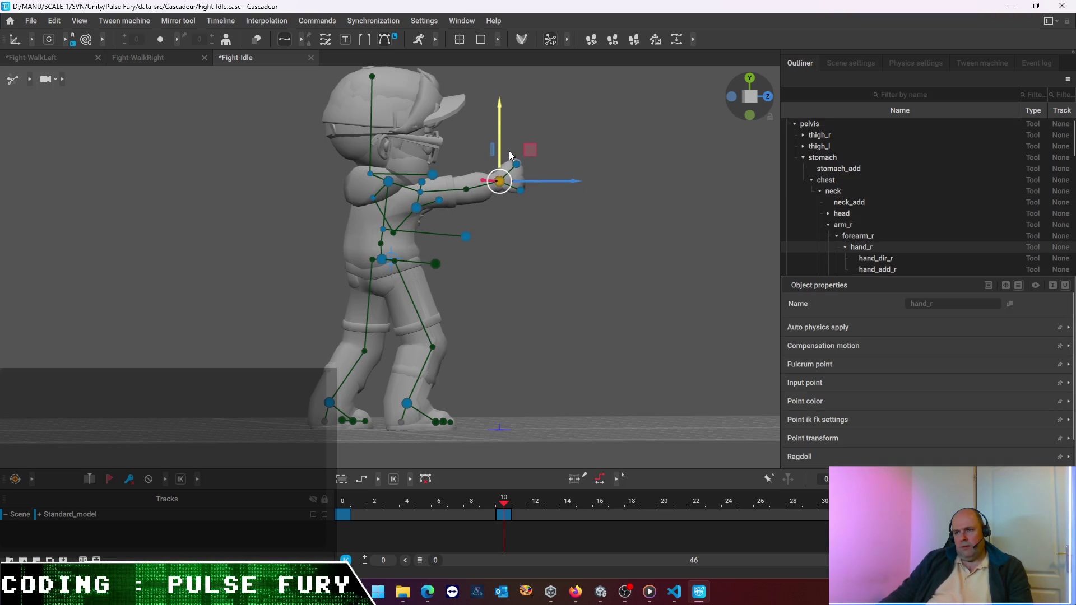
{"action": "right_click_drag", "start_coordinate": [254, 210], "coordinate": [598, 252]}
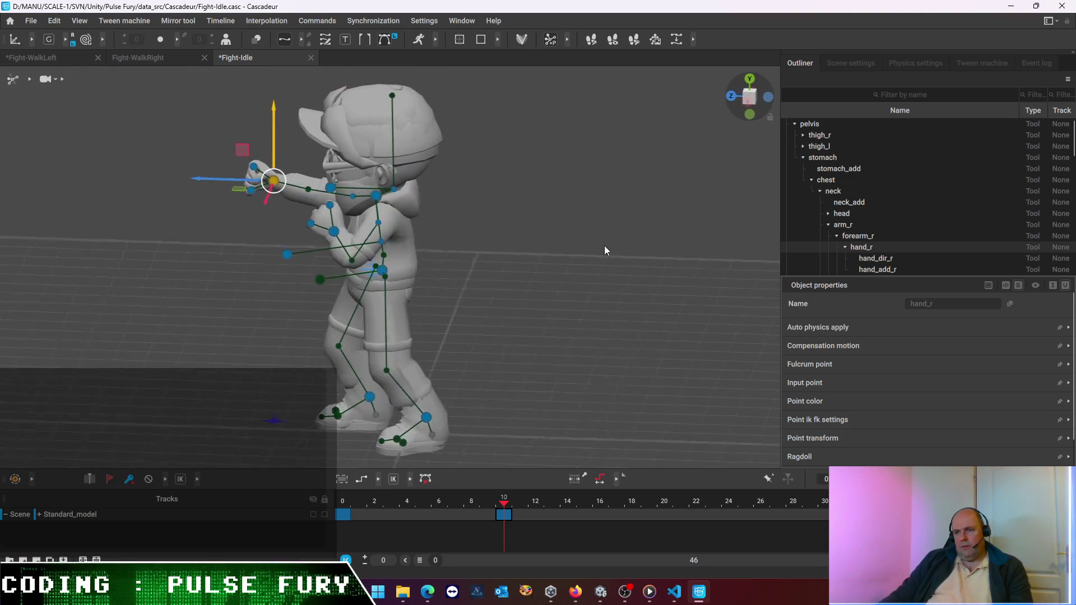
{"action": "left_click", "coordinate": [335, 232]}
{"action": "left_click_drag", "start_coordinate": [338, 243], "coordinate": [330, 260]}
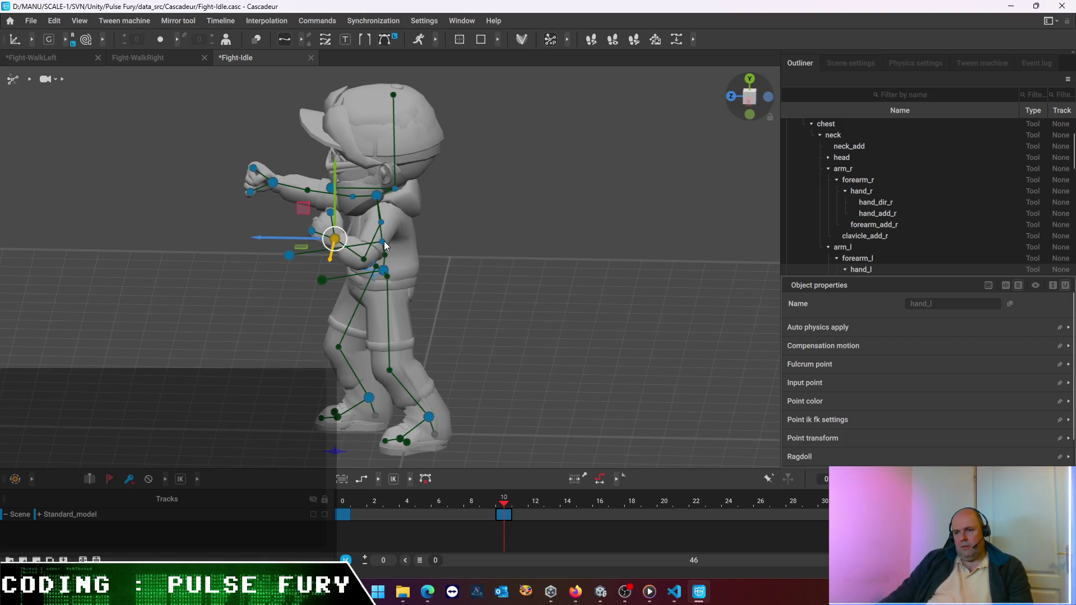
{"action": "left_click_drag", "start_coordinate": [324, 244], "coordinate": [290, 256]}
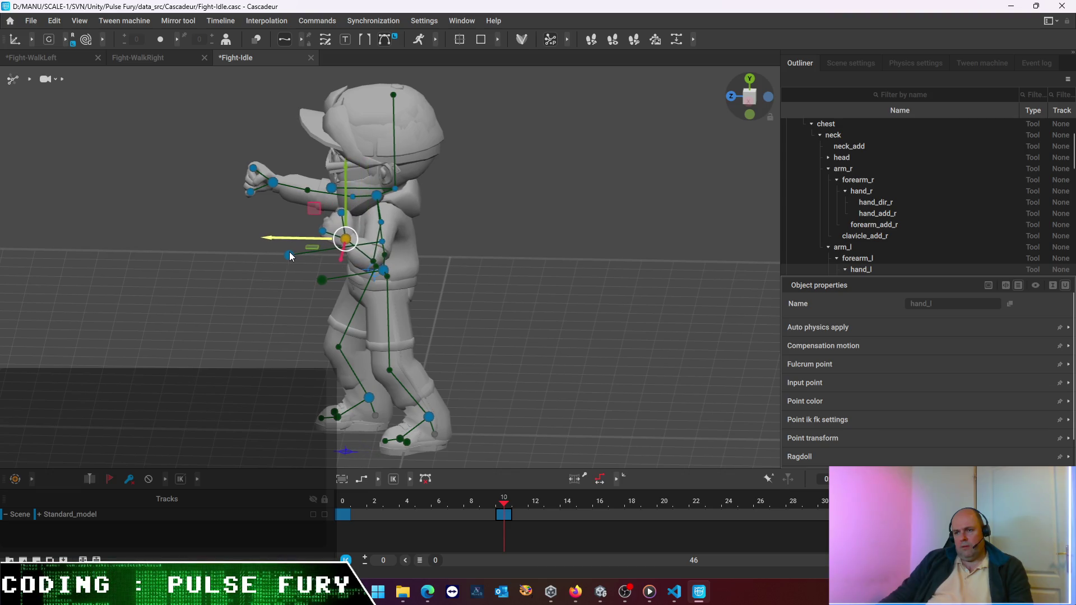
Shift the left arm joint slightly along its axis
{"action": "left_click", "coordinate": [288, 255]}
{"action": "left_click", "coordinate": [448, 254]}
{"action": "right_click_drag", "start_coordinate": [389, 224], "coordinate": [349, 247]}
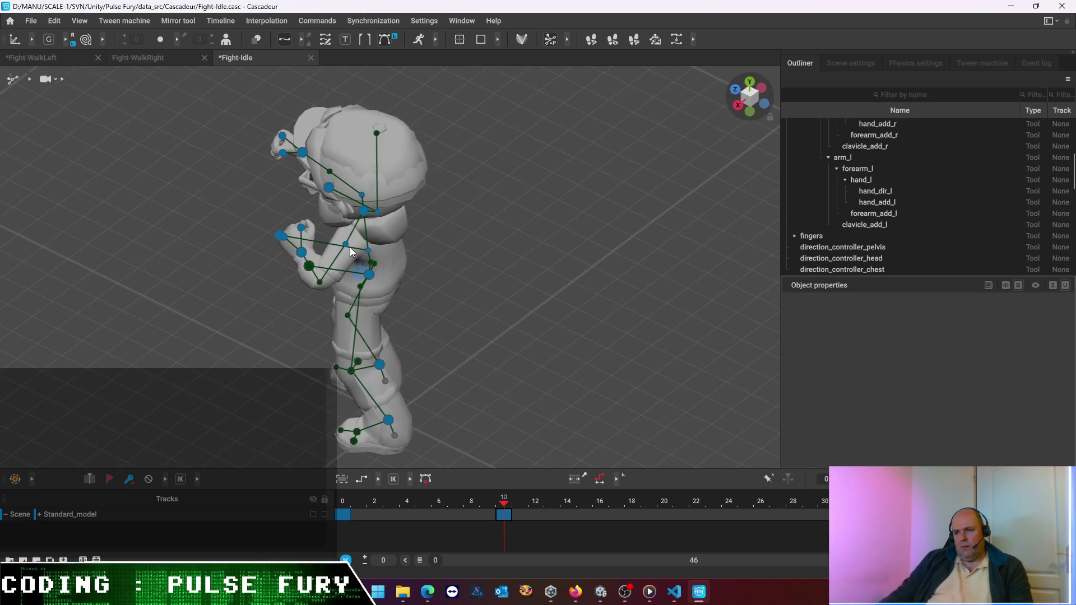
{"action": "left_click", "coordinate": [345, 244]}
{"action": "left_click_drag", "start_coordinate": [304, 228], "coordinate": [303, 235]}
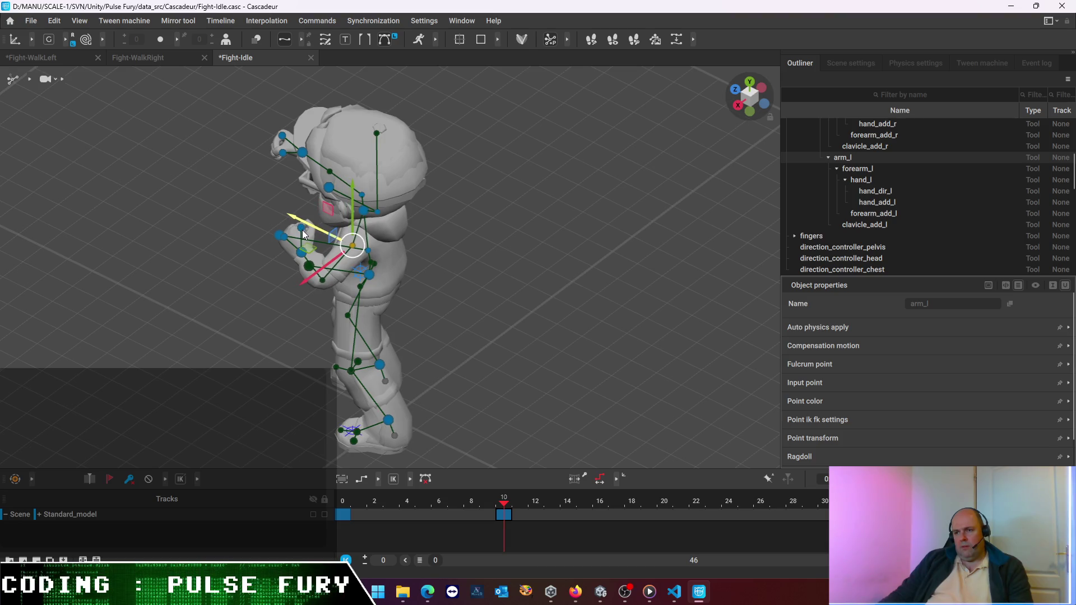
{"action": "left_click", "coordinate": [223, 316]}
Select the left hand and orbit to a straight front view of the character
{"action": "mouse_move", "coordinate": [224, 315]}
{"action": "right_mouse_down"}
{"action": "mouse_move", "coordinate": [312, 337]}
{"action": "mouse_move", "coordinate": [325, 294]}
{"action": "mouse_move", "coordinate": [500, 285]}
{"action": "mouse_move", "coordinate": [408, 292]}
{"action": "right_mouse_up"}
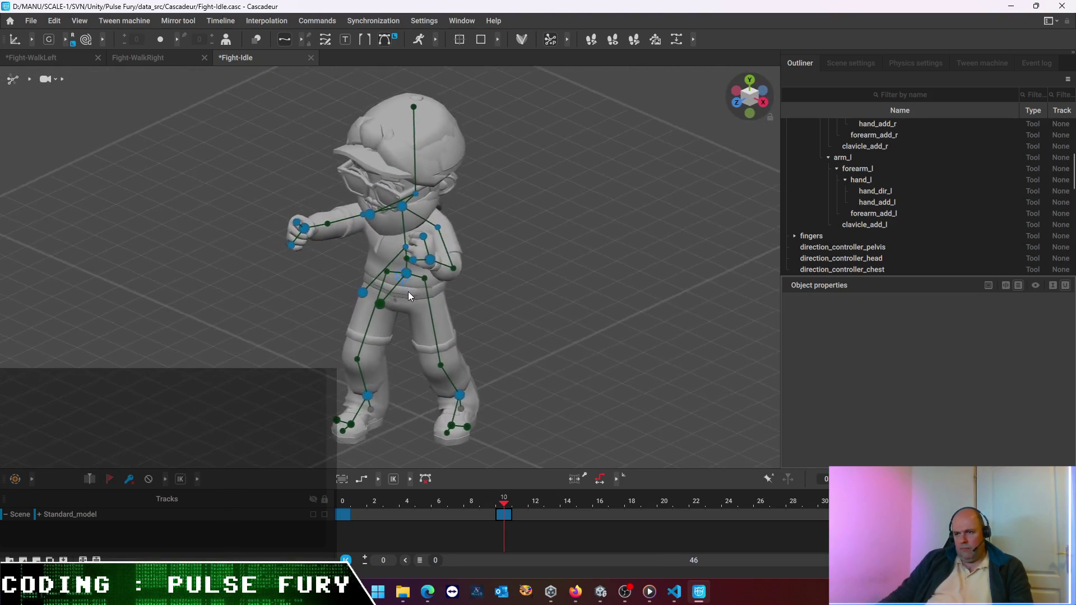
{"action": "left_click", "coordinate": [429, 259]}
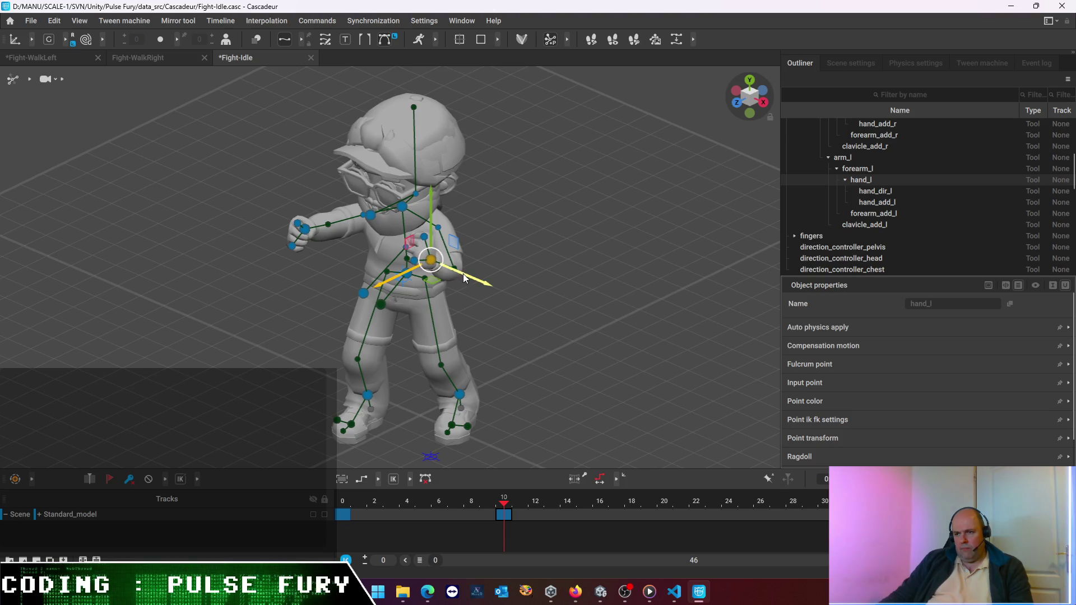
{"action": "mouse_move", "coordinate": [457, 275]}
{"action": "right_mouse_down"}
{"action": "mouse_move", "coordinate": [329, 314]}
{"action": "mouse_move", "coordinate": [416, 256]}
{"action": "mouse_move", "coordinate": [592, 267]}
{"action": "right_mouse_up"}
Step along the timeline ruler between frames 0 and 11 to compare the guard poses
{"action": "left_click", "coordinate": [343, 502]}
{"action": "left_click", "coordinate": [503, 505]}
{"action": "left_click", "coordinate": [343, 502]}
{"action": "left_click", "coordinate": [475, 505]}
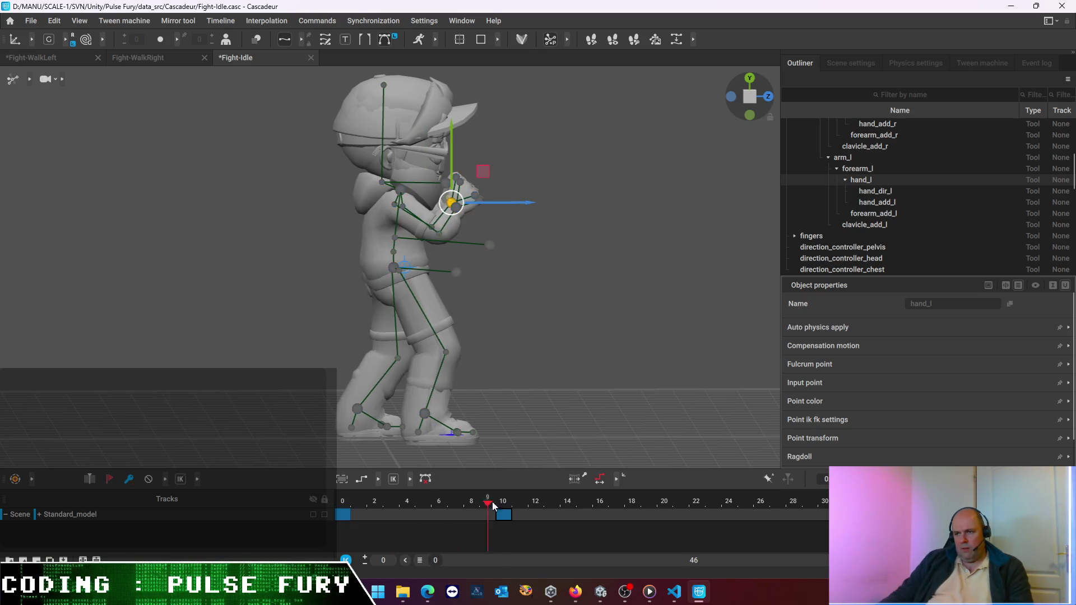
{"action": "left_click", "coordinate": [343, 502]}
{"action": "left_click", "coordinate": [504, 505]}
{"action": "left_click", "coordinate": [344, 503]}
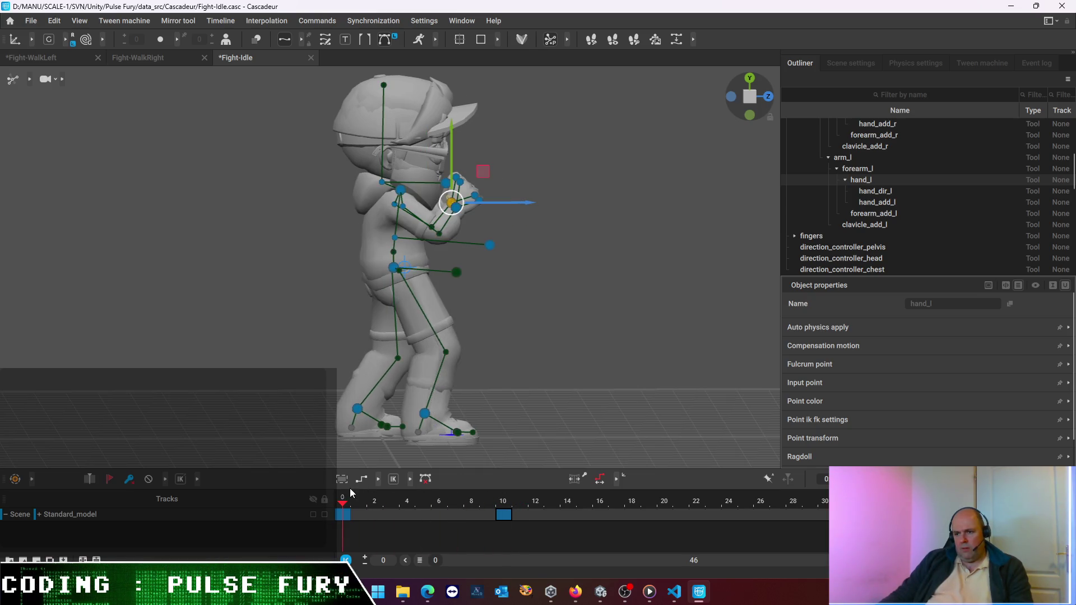
{"action": "left_click", "coordinate": [502, 501]}
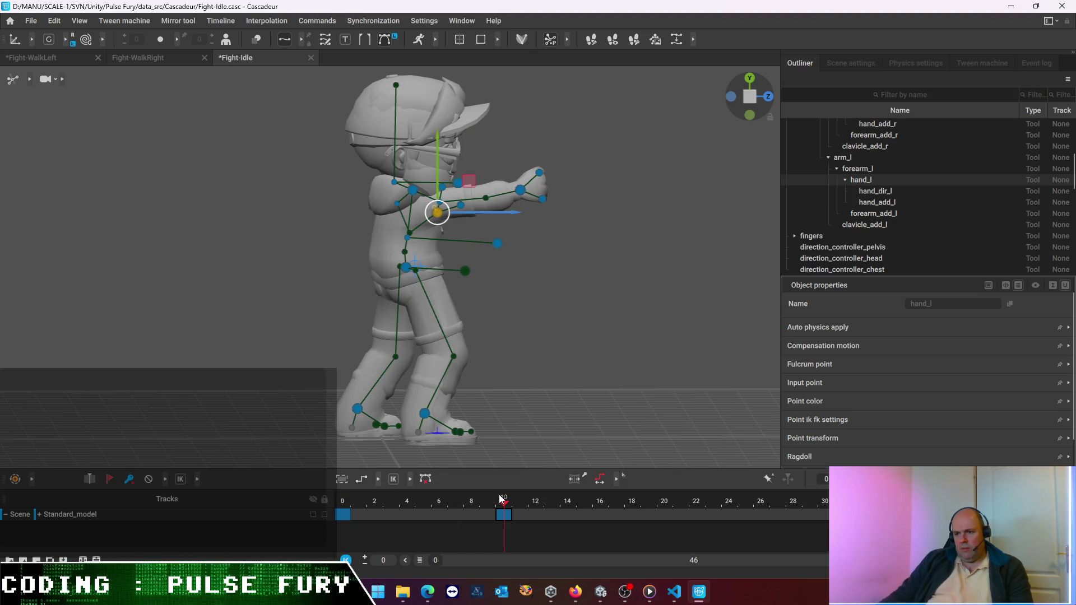
{"action": "left_click", "coordinate": [344, 503]}
{"action": "left_click", "coordinate": [454, 502]}
{"action": "left_click", "coordinate": [520, 504]}
Sample in-between and later frames, then scrub the playhead back to frame 0
{"action": "left_click", "coordinate": [395, 509]}
{"action": "left_click", "coordinate": [492, 505]}
{"action": "left_click", "coordinate": [390, 505]}
{"action": "left_click", "coordinate": [432, 505]}
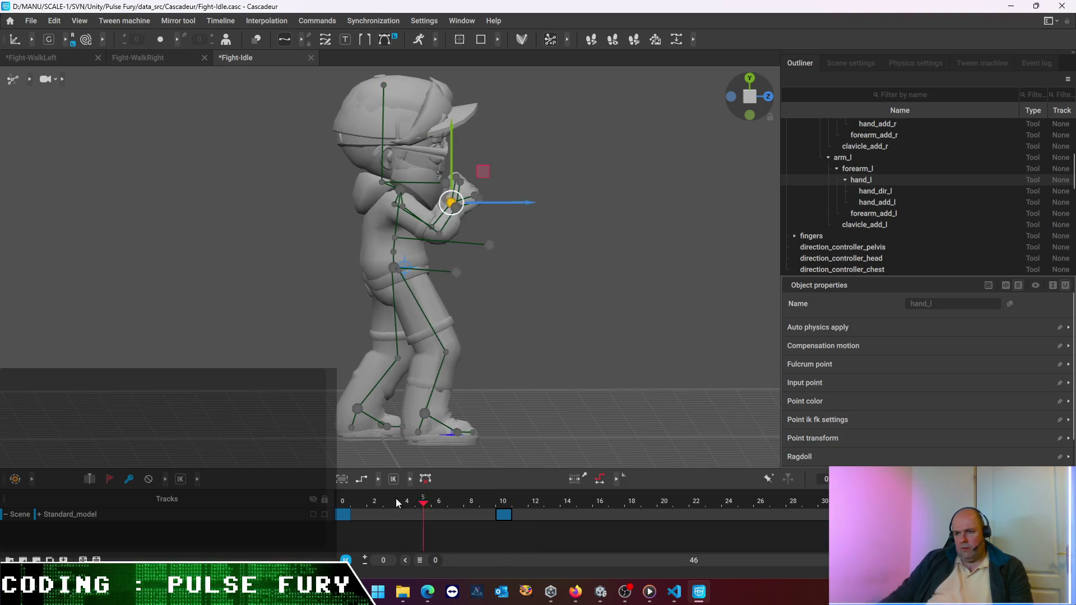
{"action": "left_click", "coordinate": [619, 505]}
{"action": "left_click", "coordinate": [468, 504]}
{"action": "left_click", "coordinate": [424, 505]}
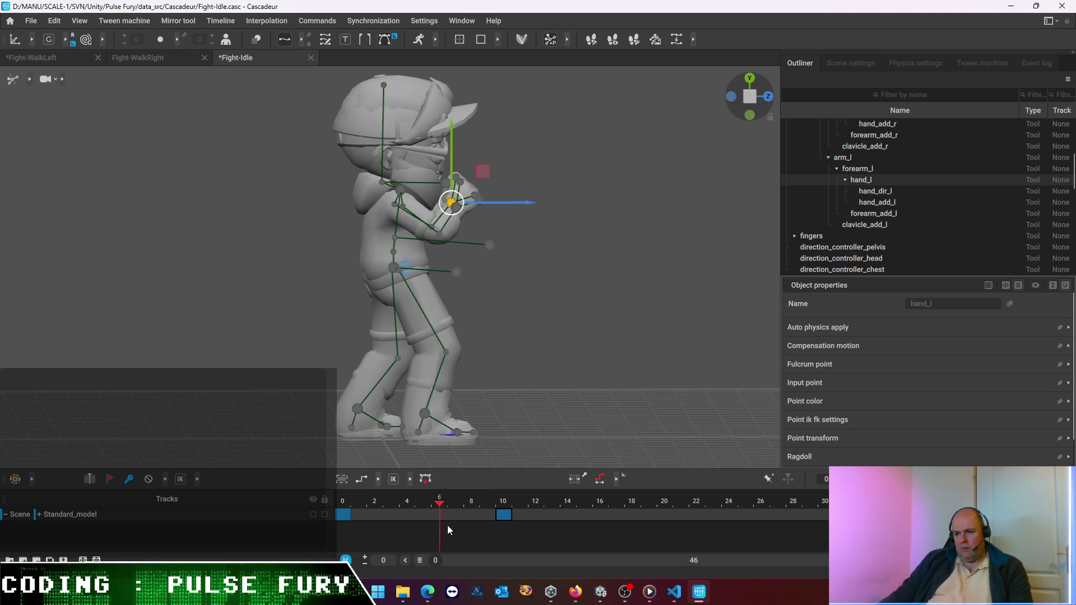
{"action": "left_click", "coordinate": [709, 526]}
{"action": "left_click", "coordinate": [800, 526]}
{"action": "left_click", "coordinate": [559, 523]}
{"action": "left_click_drag", "start_coordinate": [559, 523], "coordinate": [289, 521]}
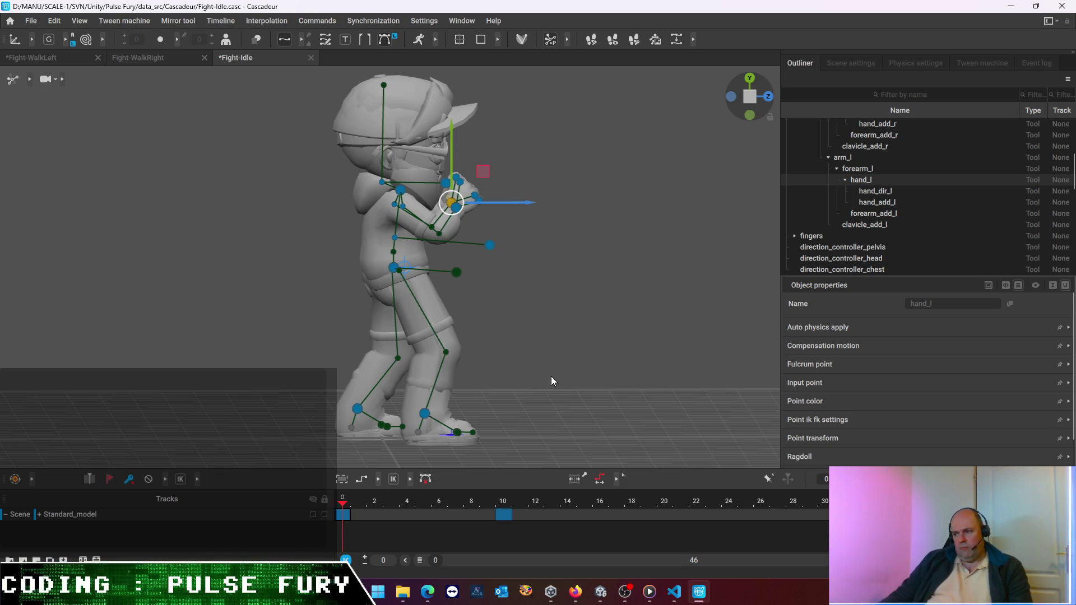
Jump to frame 30 so a new end key appears there
{"action": "left_click", "coordinate": [826, 518]}
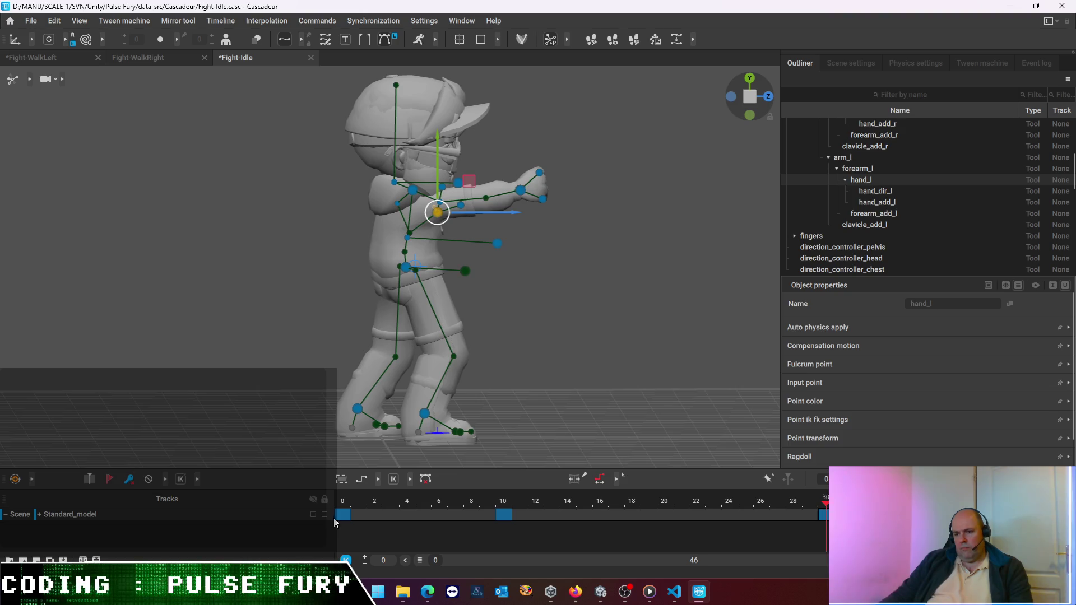
Copy the whole rig's guard pose from frame 0 and paste it onto the frame 30 key
{"action": "left_click", "coordinate": [352, 517]}
{"action": "left_click", "coordinate": [514, 319]}
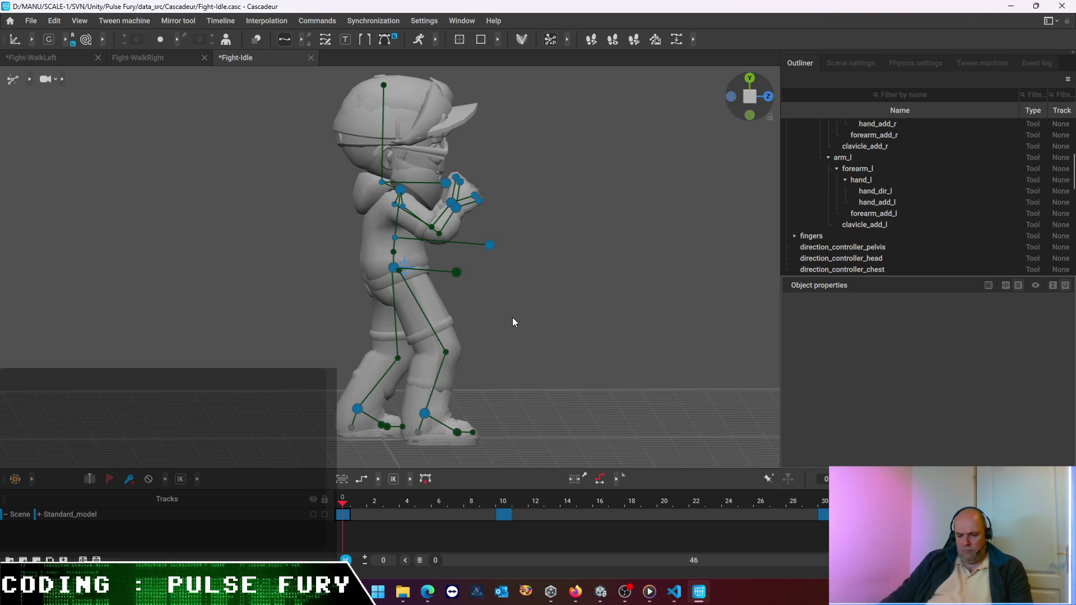
{"action": "left_click_drag", "start_coordinate": [256, 91], "coordinate": [625, 464]}
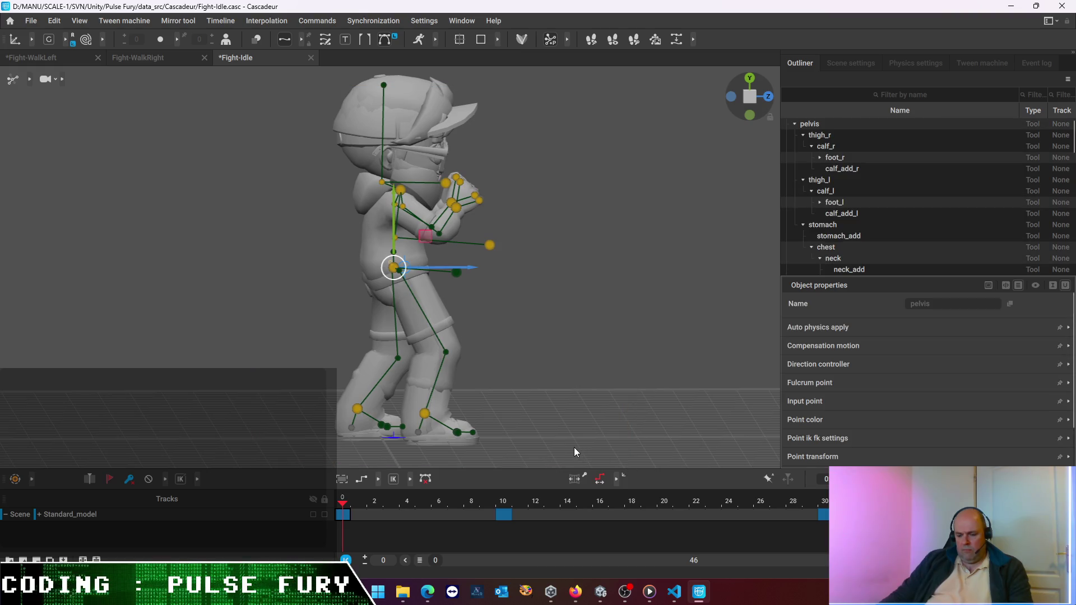
{"action": "left_click", "coordinate": [823, 514]}
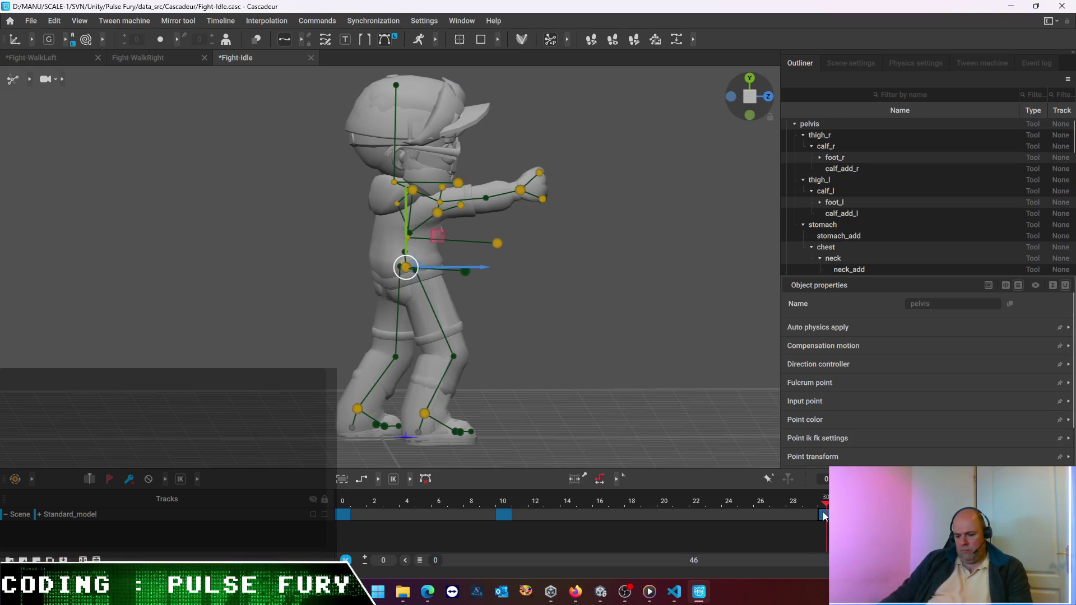
{"action": "key", "text": "ctrl+v"}
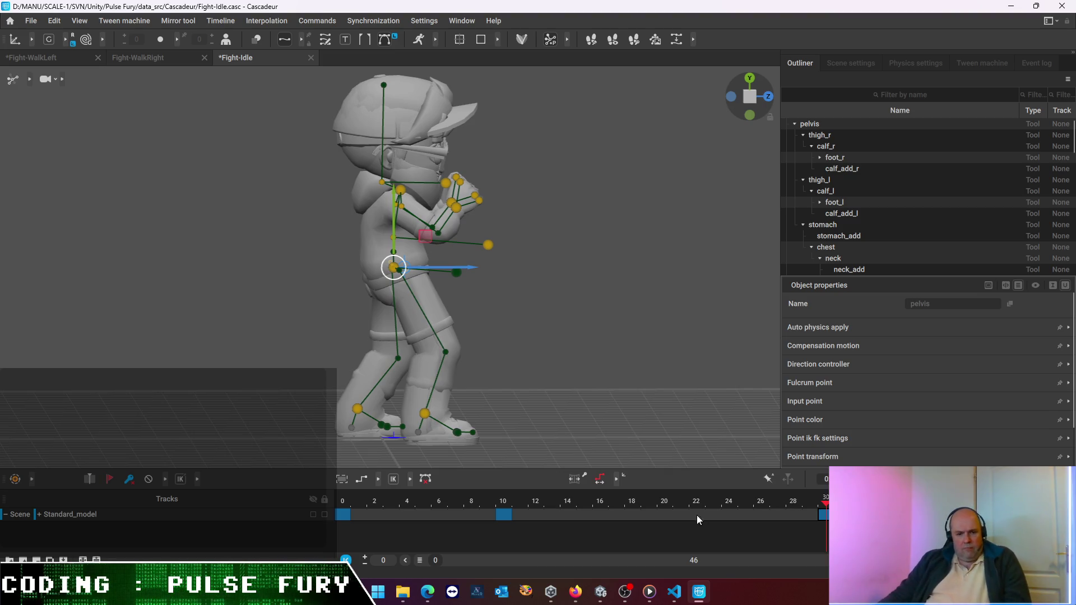
Play the animation back from frame 3 and stop around frame 20
{"action": "left_click", "coordinate": [383, 511]}
{"action": "key", "text": "space"}
{"action": "left_click", "coordinate": [659, 547]}
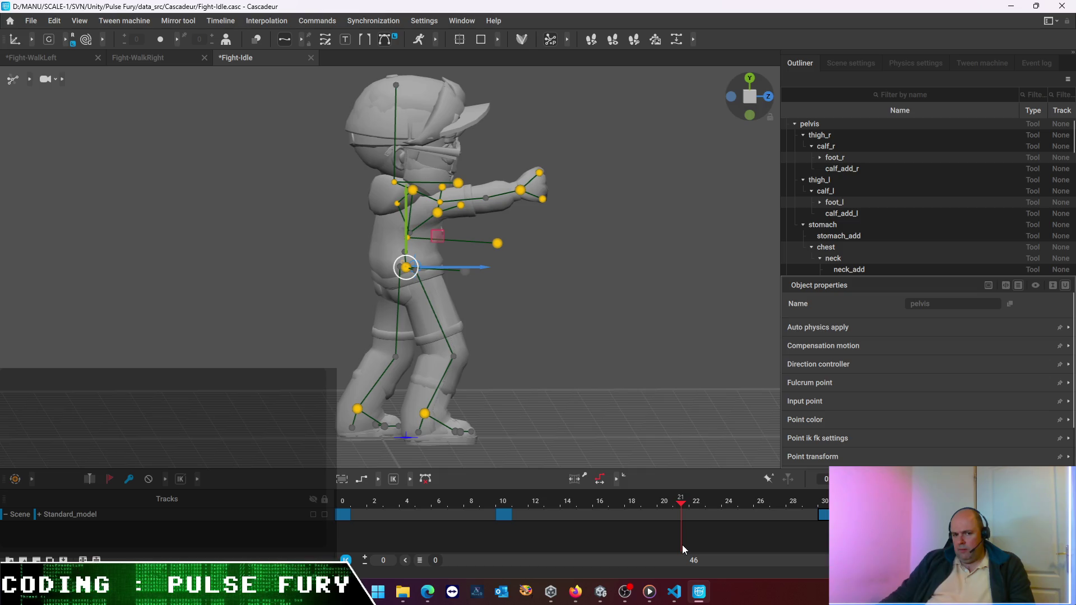
Set the playhead to frame 19 and add a key there
{"action": "mouse_move", "coordinate": [682, 545]}
{"action": "left_mouse_down"}
{"action": "mouse_move", "coordinate": [694, 544]}
{"action": "mouse_move", "coordinate": [655, 544]}
{"action": "left_mouse_up"}
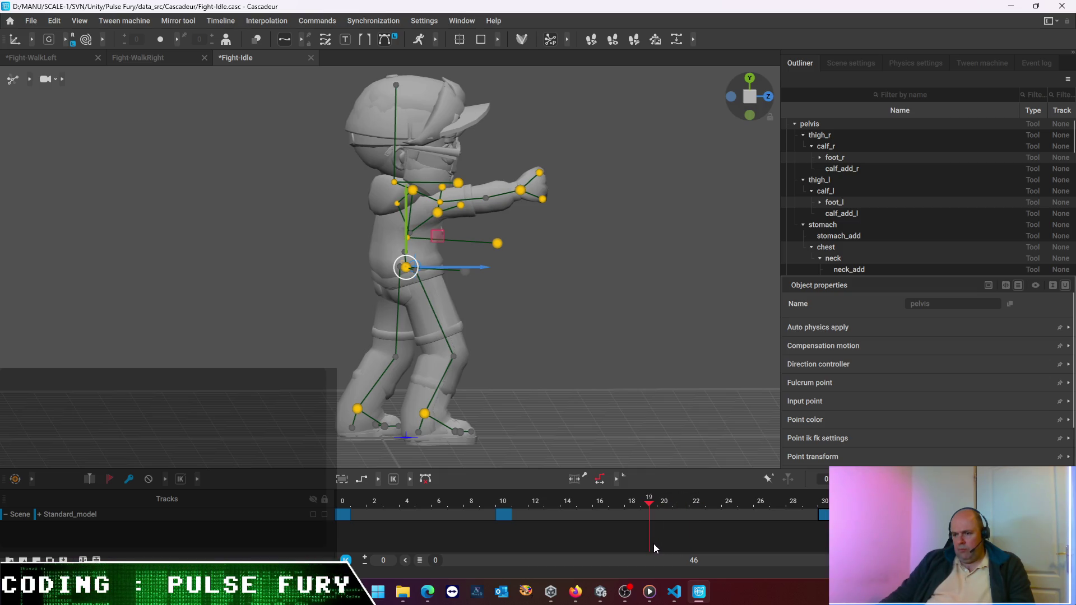
{"action": "left_click", "coordinate": [131, 480]}
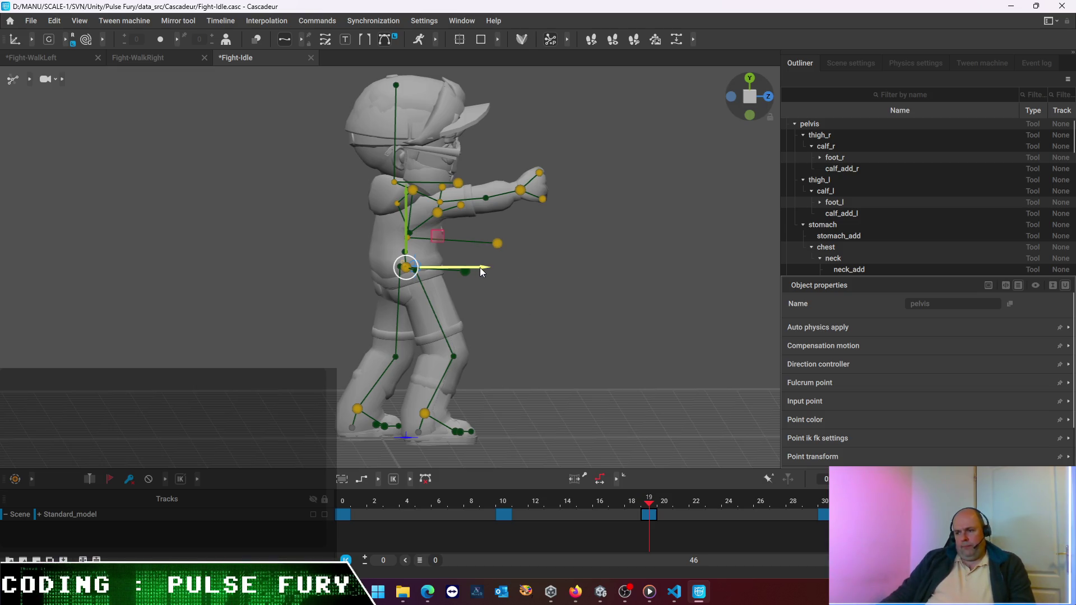
{"action": "left_click", "coordinate": [578, 296]}
Box-select the upper body and pull it slightly back along X
{"action": "left_click_drag", "start_coordinate": [312, 96], "coordinate": [528, 212]}
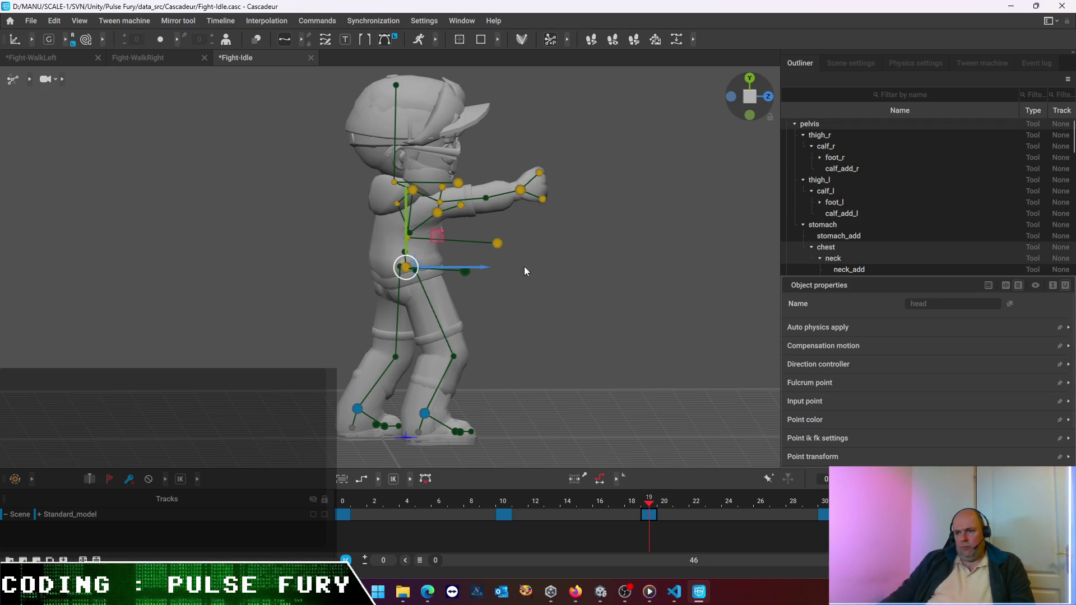
{"action": "left_click_drag", "start_coordinate": [478, 264], "coordinate": [463, 269]}
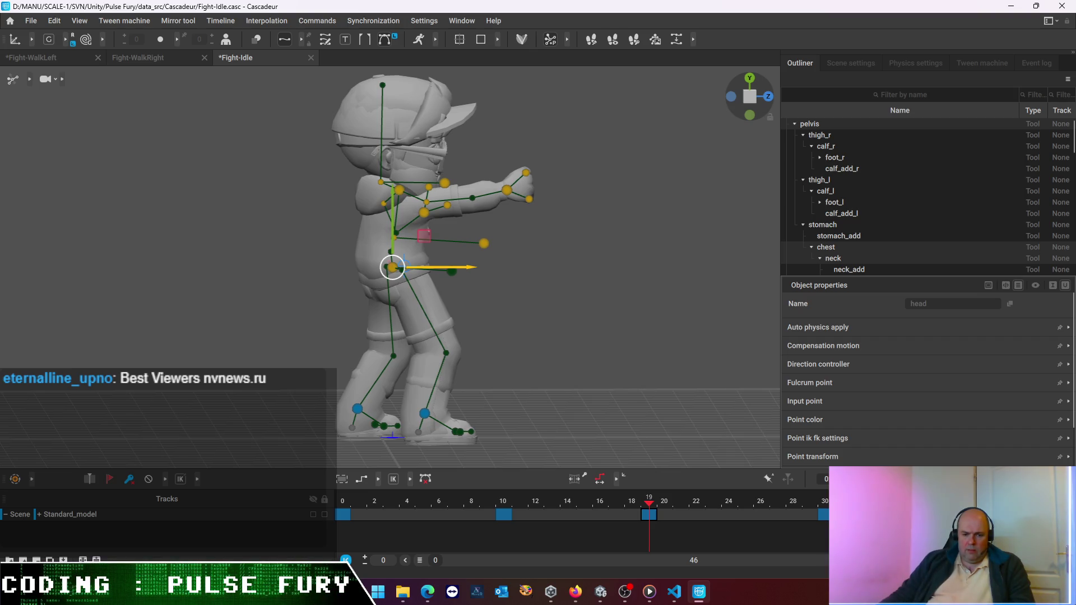
{"action": "left_click", "coordinate": [403, 264]}
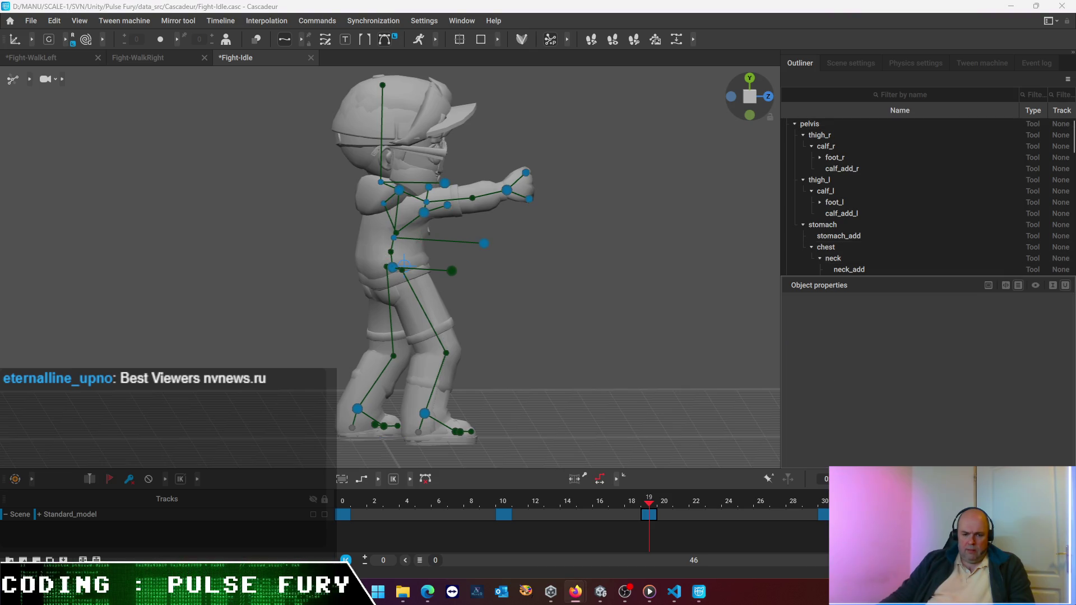
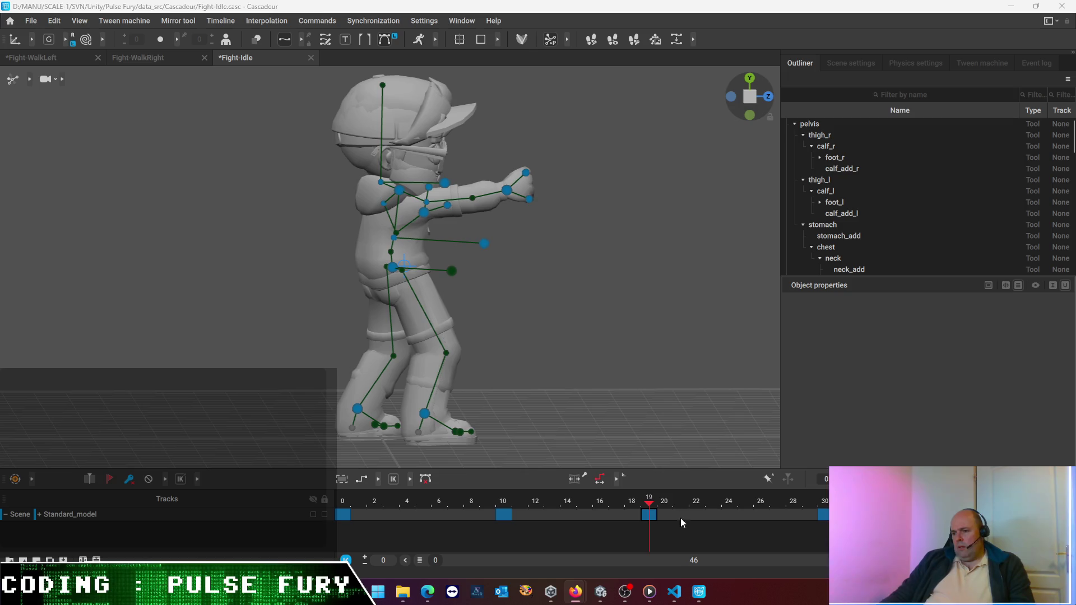
Review playback, then at frame 19 pull the right hand back into a bent-arm guard
{"action": "mouse_move", "coordinate": [652, 504]}
{"action": "left_mouse_down"}
{"action": "mouse_move", "coordinate": [334, 504]}
{"action": "mouse_move", "coordinate": [526, 520]}
{"action": "left_mouse_up"}
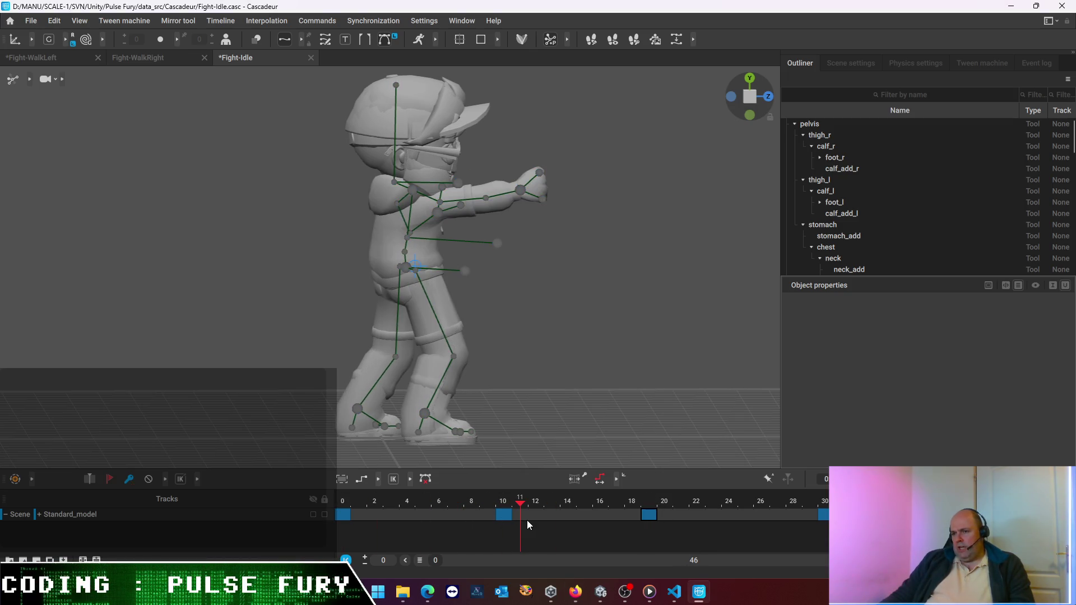
{"action": "key", "text": "space"}
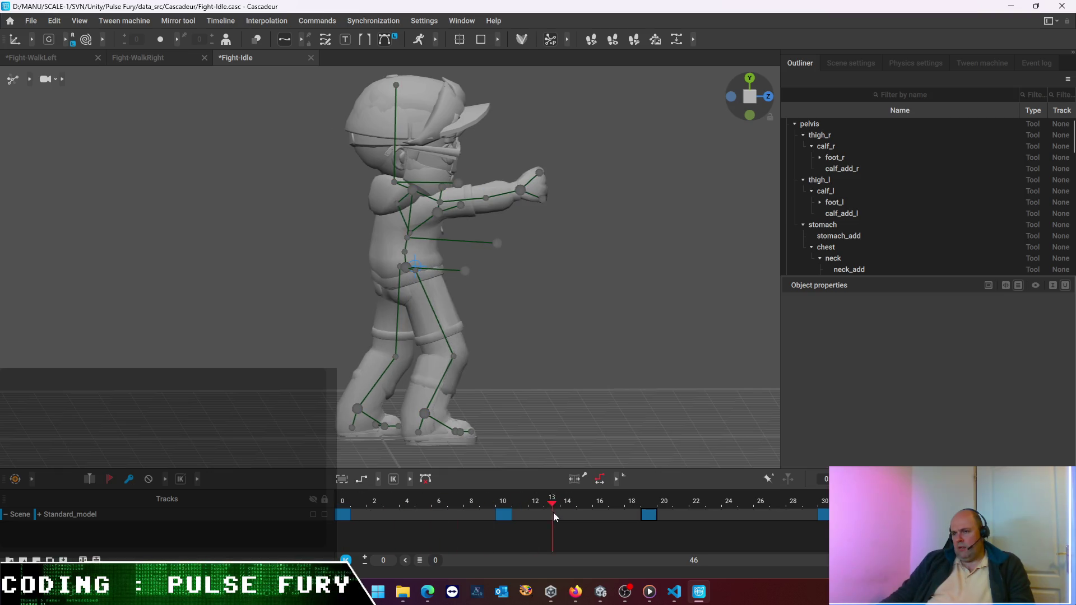
{"action": "mouse_move", "coordinate": [343, 512]}
{"action": "left_mouse_down"}
{"action": "mouse_move", "coordinate": [663, 518]}
{"action": "mouse_move", "coordinate": [344, 515]}
{"action": "mouse_move", "coordinate": [651, 516]}
{"action": "left_mouse_up"}
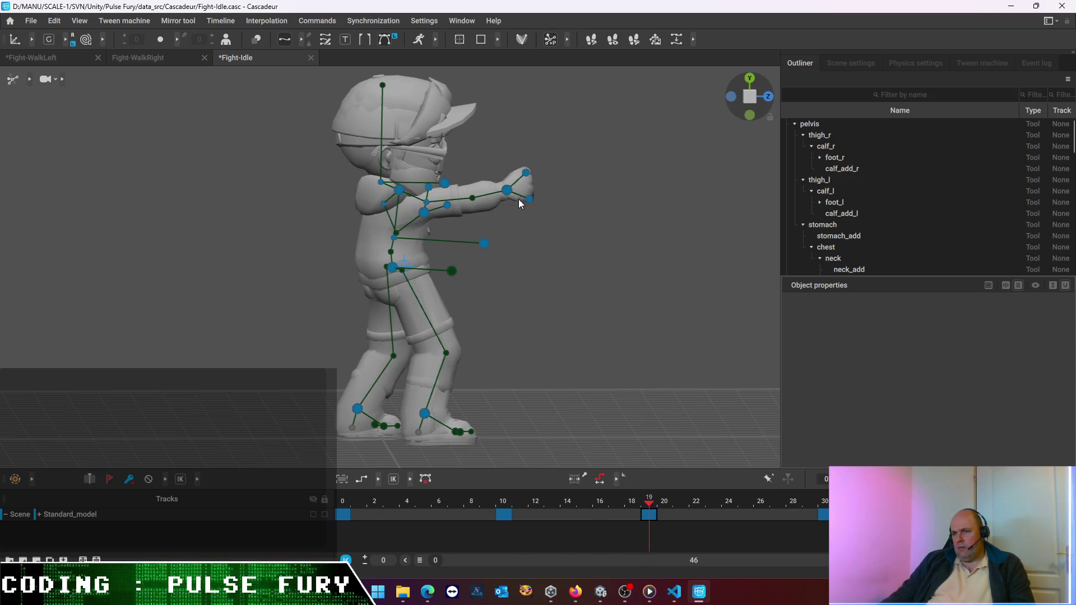
{"action": "left_click", "coordinate": [511, 187]}
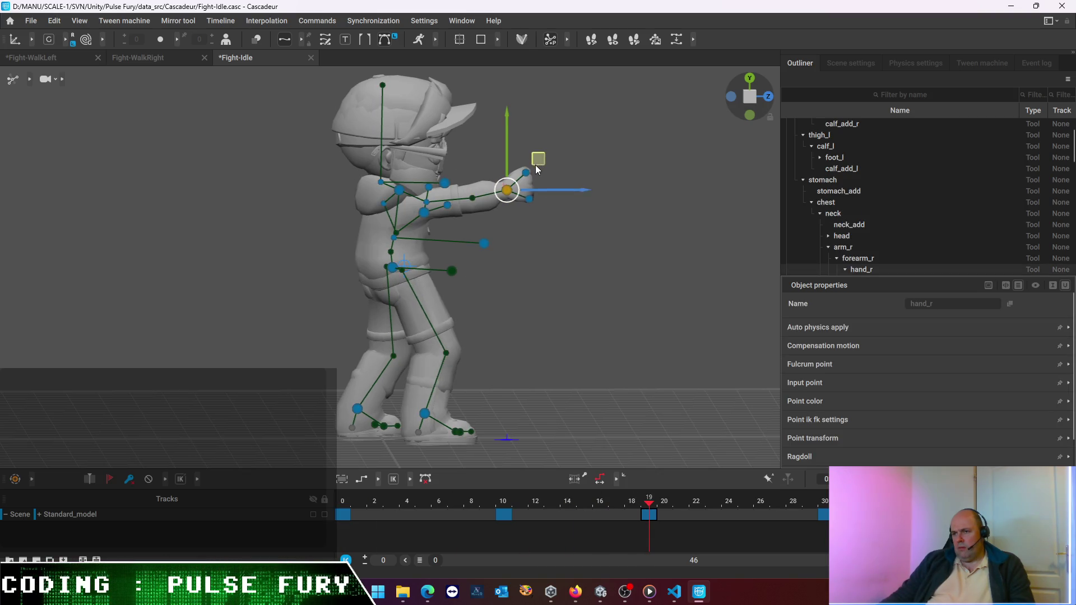
{"action": "left_click_drag", "start_coordinate": [537, 167], "coordinate": [508, 198]}
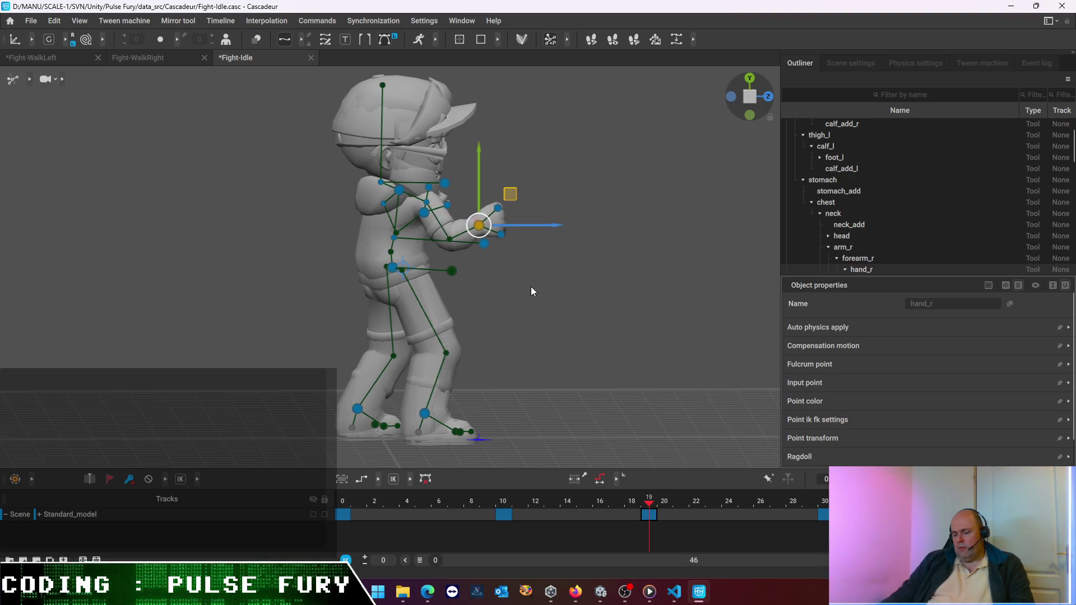
{"action": "mouse_move", "coordinate": [579, 300]}
{"action": "right_mouse_down"}
{"action": "mouse_move", "coordinate": [544, 372]}
{"action": "mouse_move", "coordinate": [465, 363]}
{"action": "mouse_move", "coordinate": [469, 258]}
{"action": "right_mouse_up"}
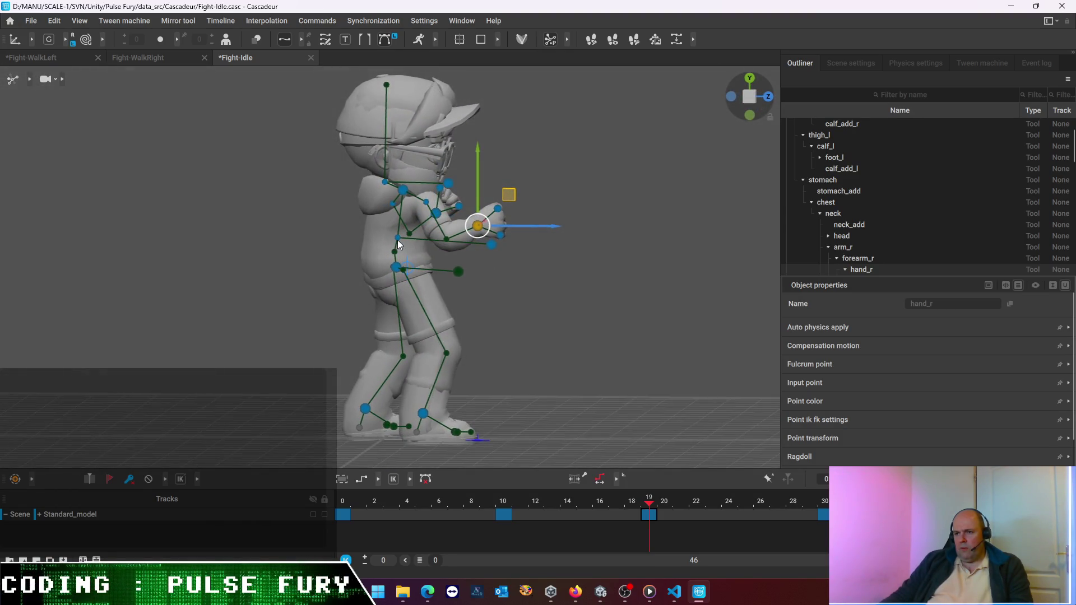
Nudge the chest direction controller and shift the chest joint slightly along its axis
{"action": "left_click", "coordinate": [493, 244]}
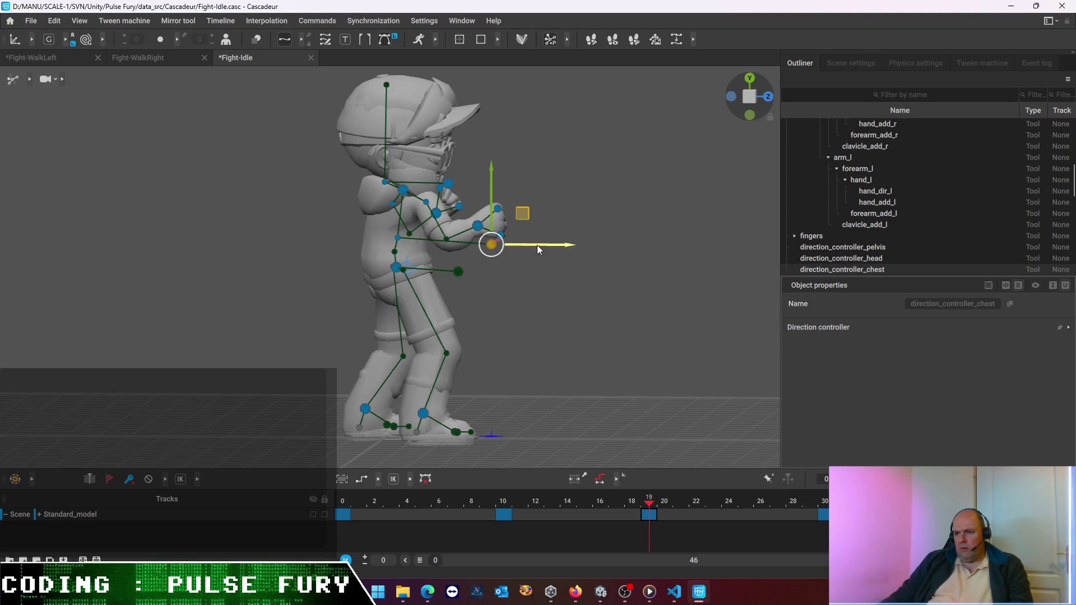
{"action": "left_click_drag", "start_coordinate": [542, 246], "coordinate": [529, 247]}
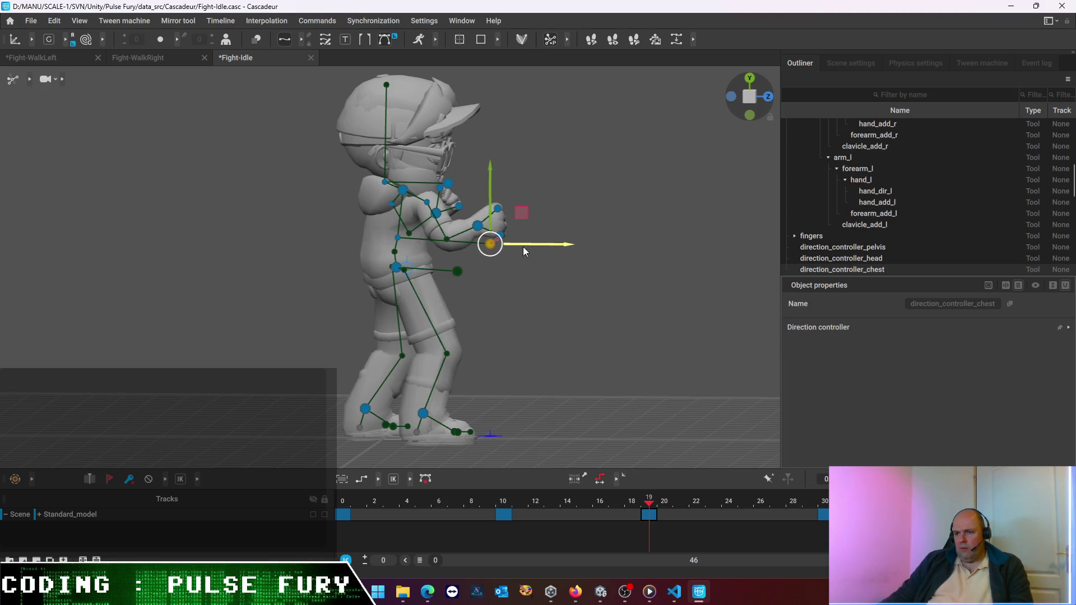
{"action": "left_click", "coordinate": [397, 239]}
{"action": "left_click_drag", "start_coordinate": [476, 240], "coordinate": [458, 241]}
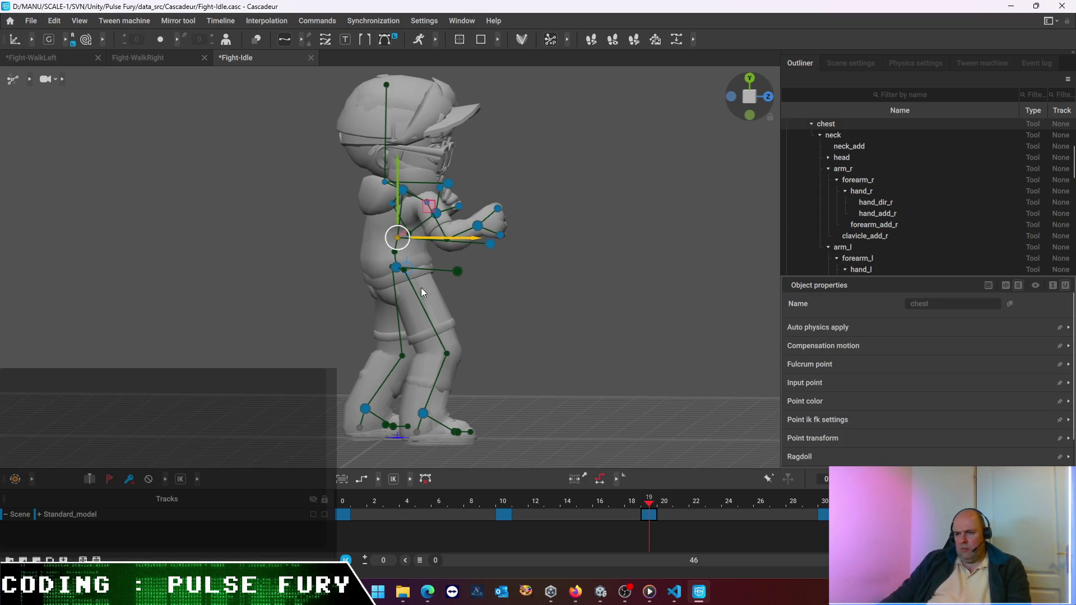
Try shifting the pelvis sideways, then undo so it stays in place
{"action": "left_click", "coordinate": [397, 266]}
{"action": "left_click_drag", "start_coordinate": [468, 268], "coordinate": [455, 267]}
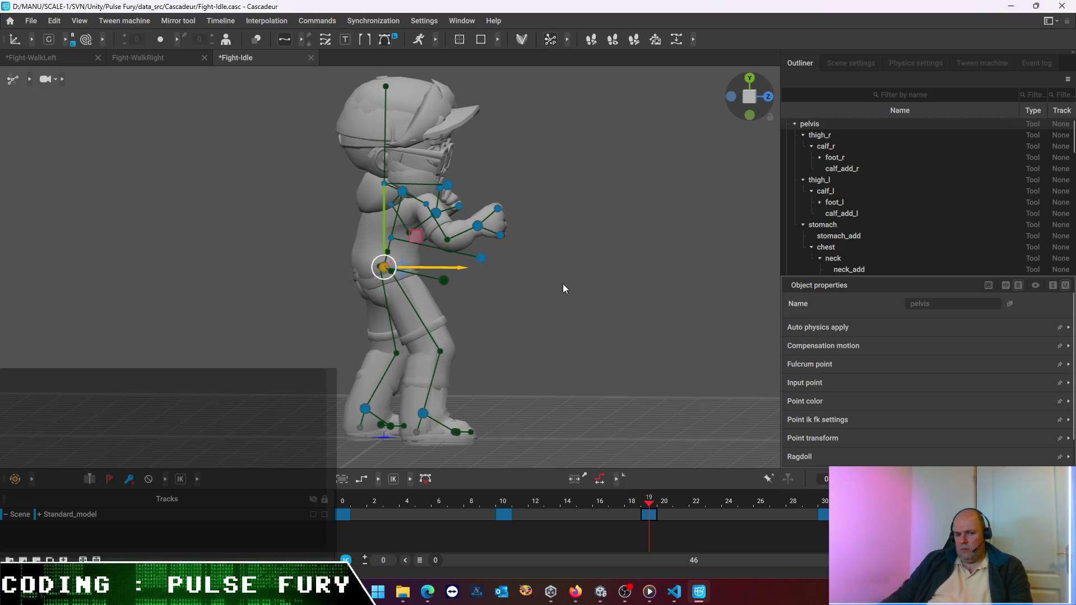
{"action": "key", "text": "ctrl+z"}
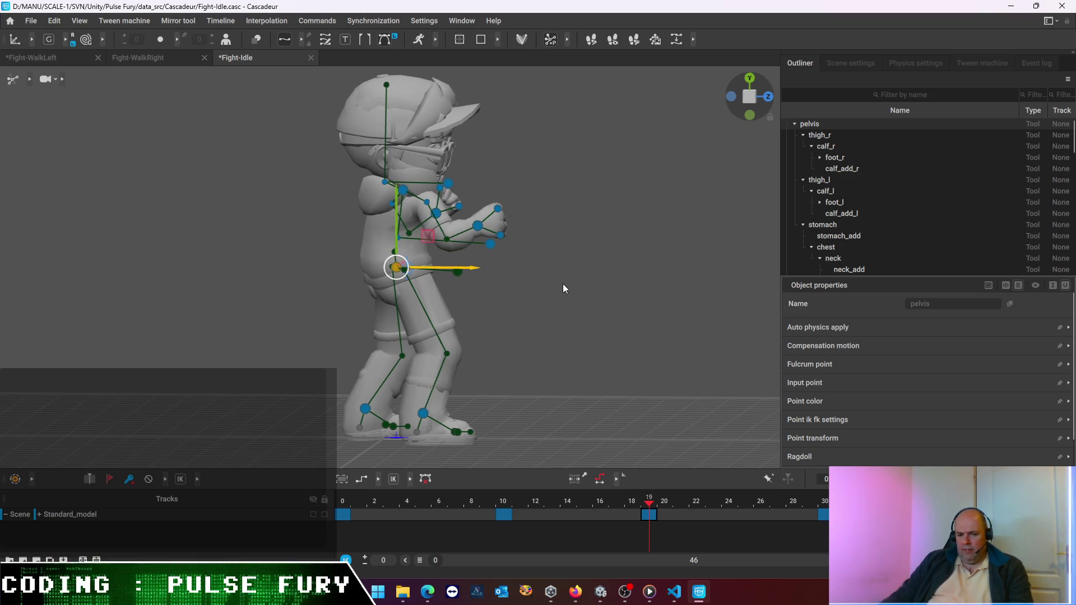
Re-aim the chest direction controller from a front view so the torso leans into the guard
{"action": "mouse_move", "coordinate": [563, 323]}
{"action": "left_mouse_down", "text": "alt"}
{"action": "mouse_move", "coordinate": [333, 332]}
{"action": "mouse_move", "coordinate": [364, 321]}
{"action": "mouse_move", "coordinate": [341, 429]}
{"action": "mouse_move", "coordinate": [389, 366]}
{"action": "left_mouse_up", "text": "alt"}
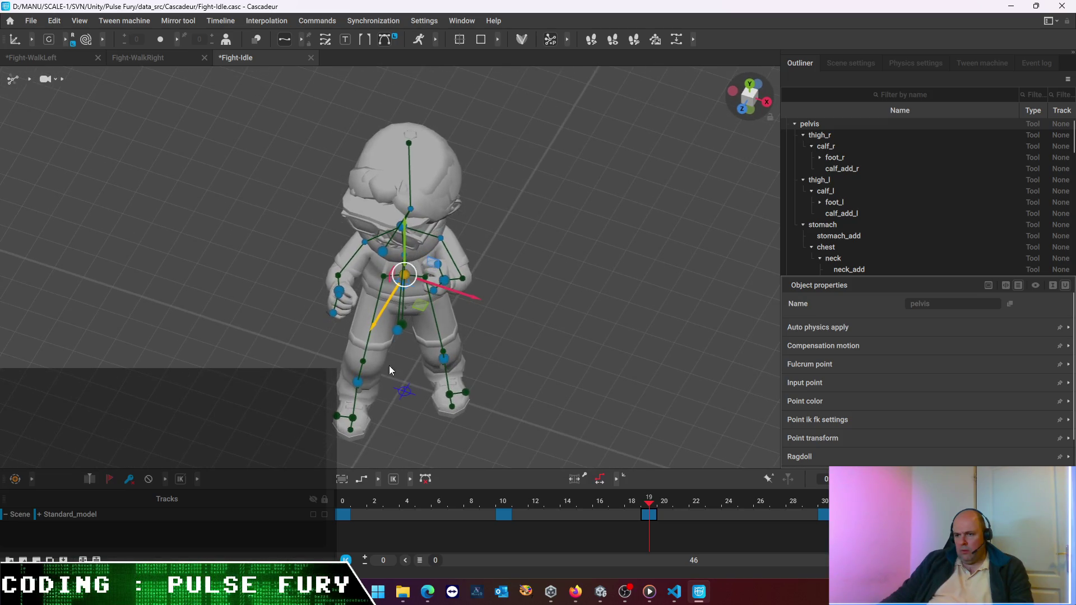
{"action": "left_click", "coordinate": [390, 331]}
{"action": "left_click_drag", "start_coordinate": [439, 346], "coordinate": [402, 337]}
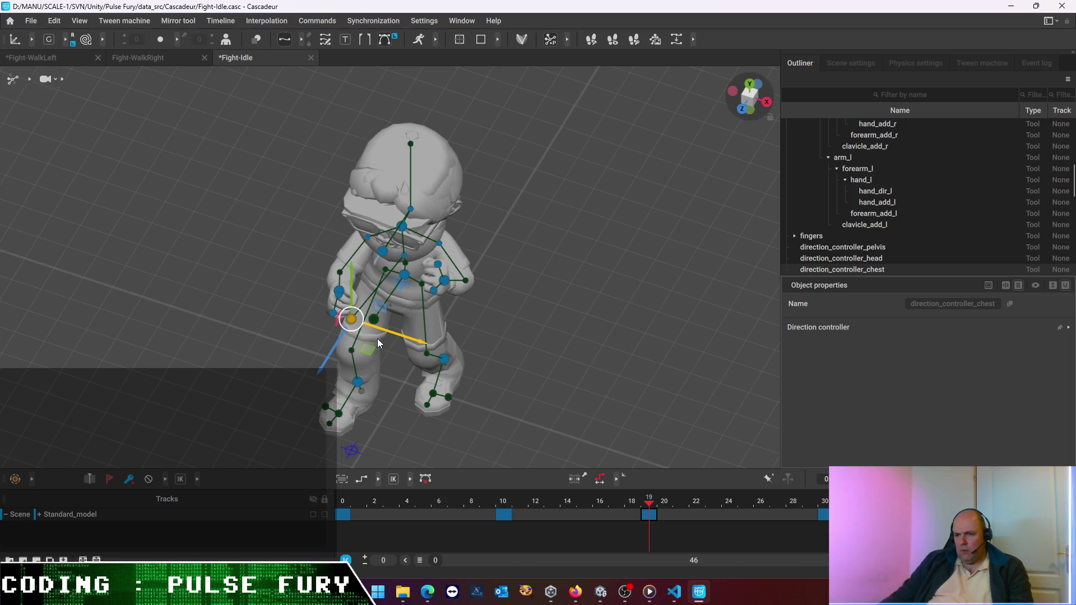
{"action": "mouse_move", "coordinate": [248, 324]}
{"action": "right_mouse_down"}
{"action": "mouse_move", "coordinate": [496, 274]}
{"action": "mouse_move", "coordinate": [468, 243]}
{"action": "right_mouse_up"}
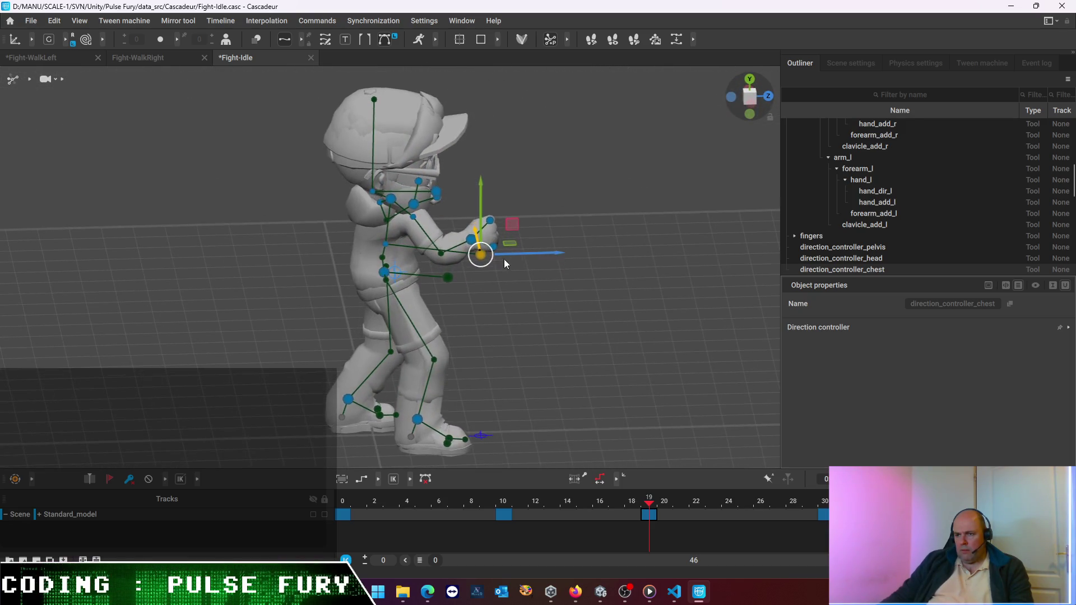
Move the right hand in to bend the arm, then swing it outward from a front view
{"action": "left_click", "coordinate": [472, 238]}
{"action": "left_click_drag", "start_coordinate": [517, 248], "coordinate": [485, 258]}
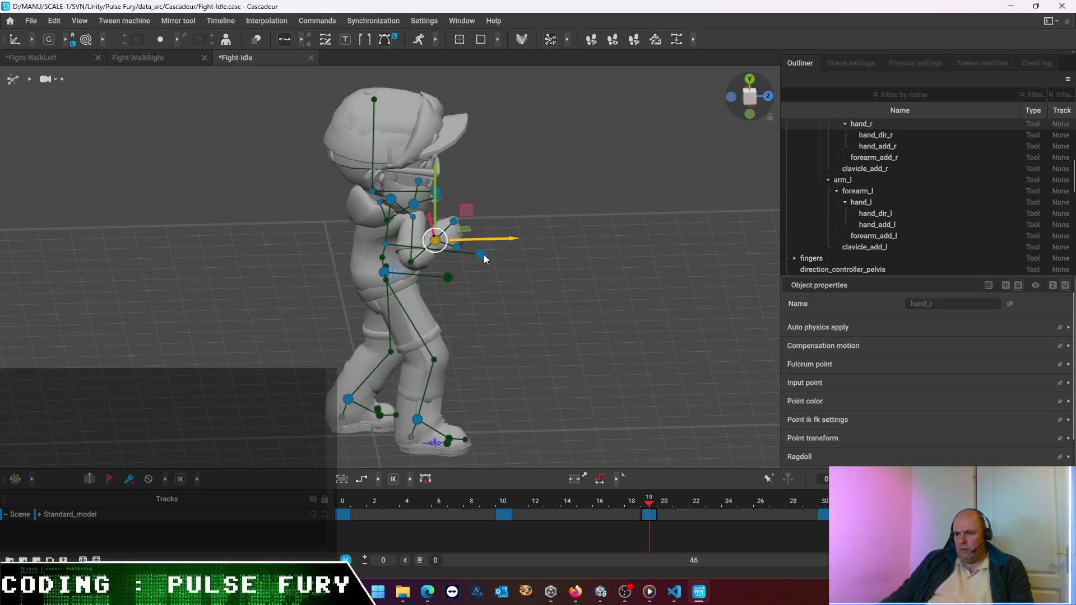
{"action": "right_click_drag", "start_coordinate": [518, 248], "coordinate": [405, 284]}
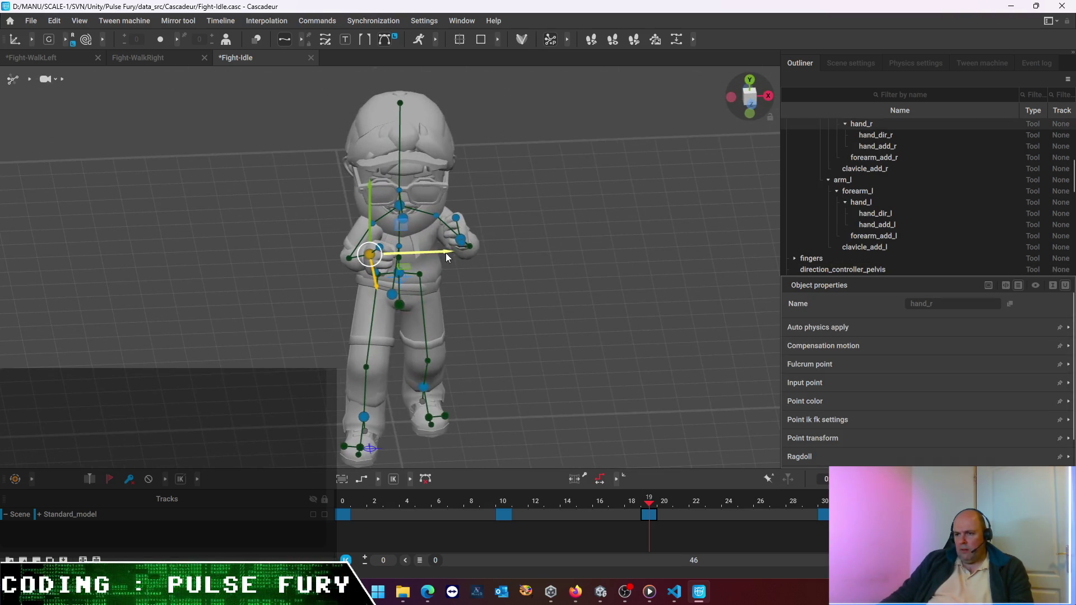
{"action": "mouse_move", "coordinate": [443, 253]}
{"action": "left_mouse_down"}
{"action": "mouse_move", "coordinate": [361, 260]}
{"action": "mouse_move", "coordinate": [374, 258]}
{"action": "left_mouse_up"}
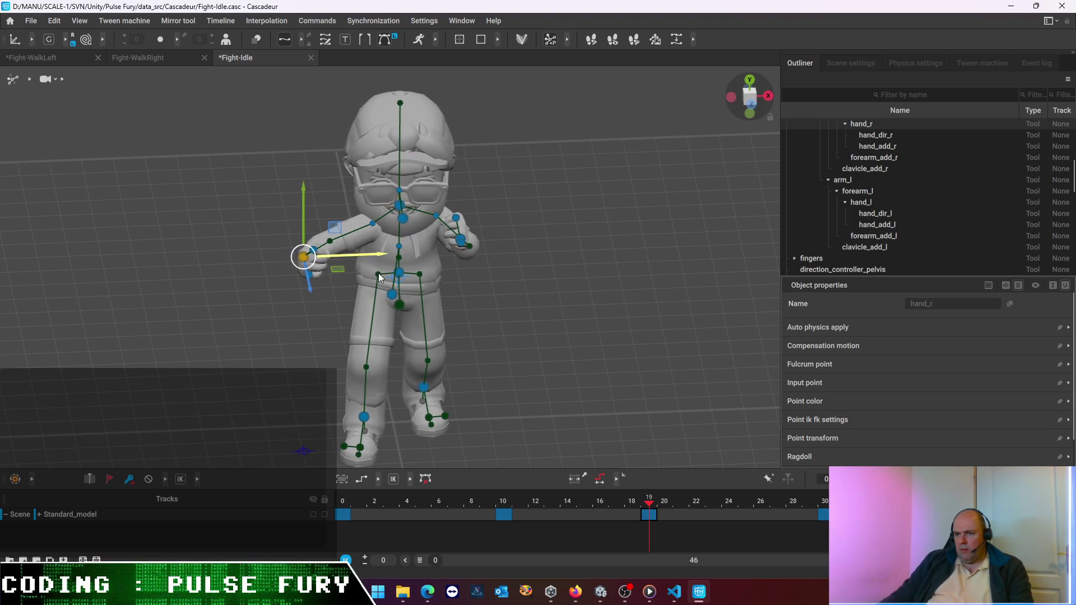
Lower the right fist and bring it back in close to the chest, checking frames 30 and 19
{"action": "left_click_drag", "start_coordinate": [304, 206], "coordinate": [341, 216]}
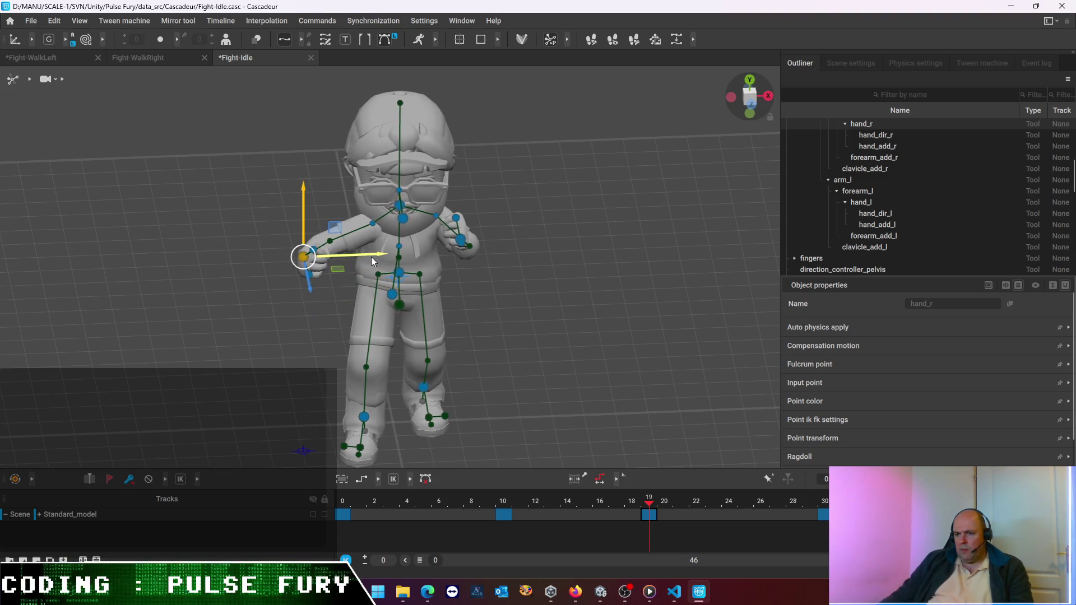
{"action": "left_click_drag", "start_coordinate": [371, 258], "coordinate": [412, 255]}
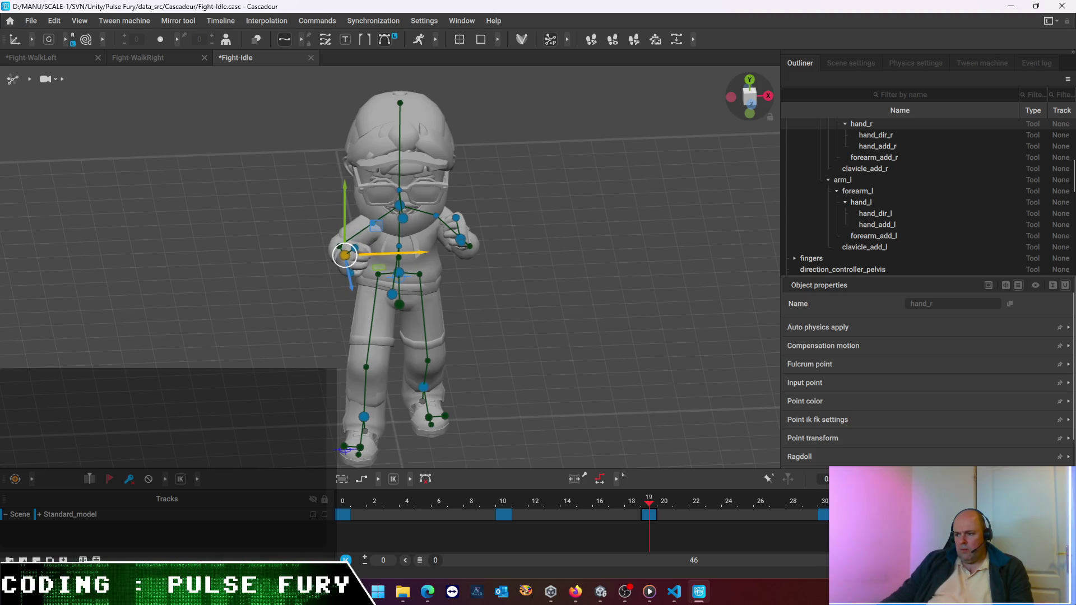
{"action": "key", "text": "ctrl+Right"}
{"action": "left_click", "coordinate": [649, 514]}
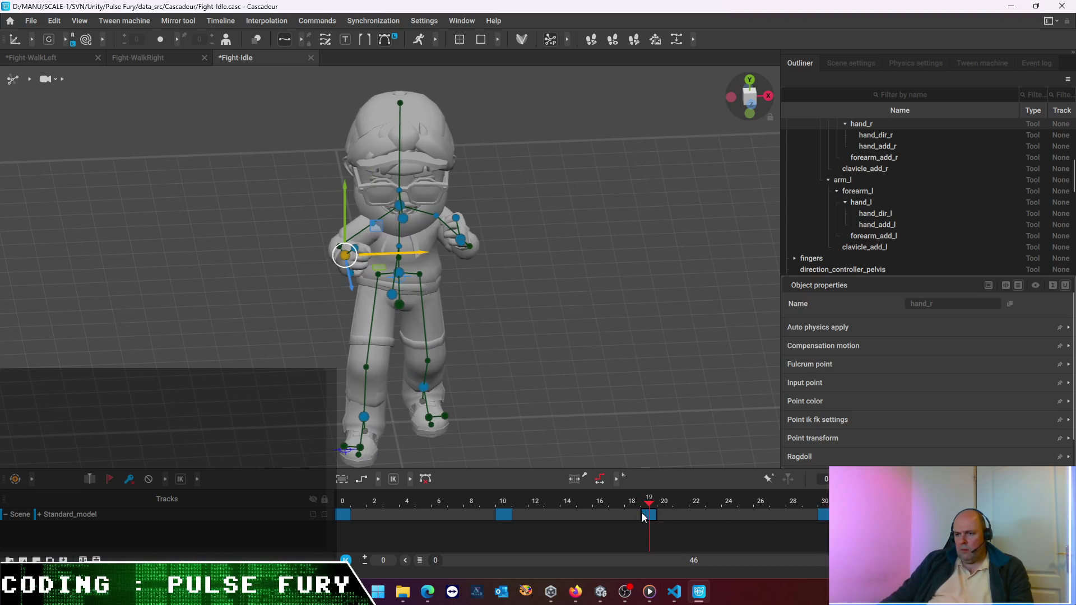
Compare keys 10 and 19, then reposition the left hand down and slightly back up at frame 19
{"action": "left_click", "coordinate": [504, 517]}
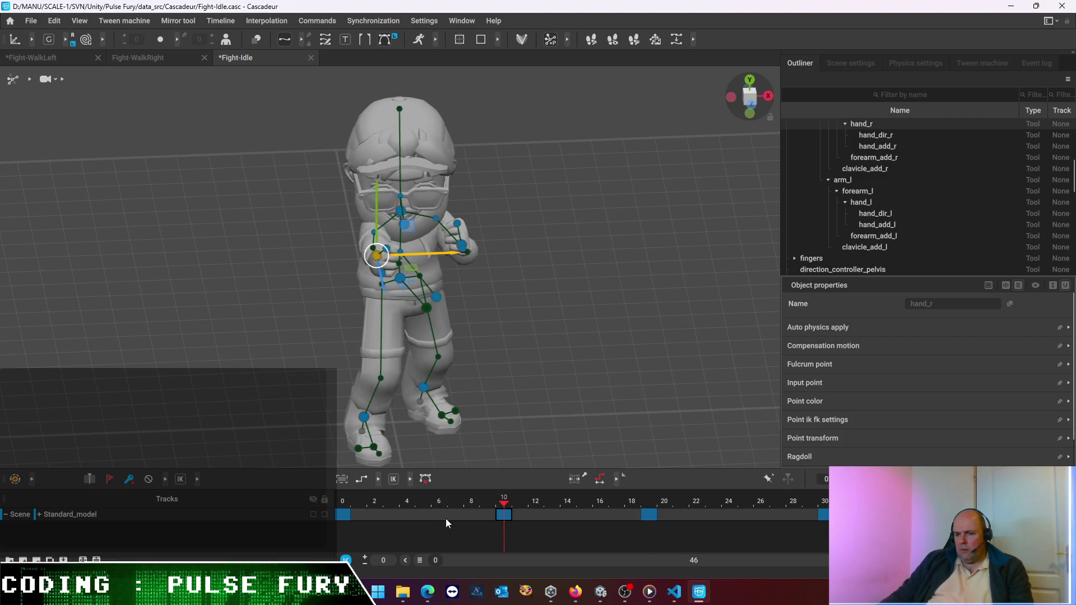
{"action": "left_click", "coordinate": [650, 516]}
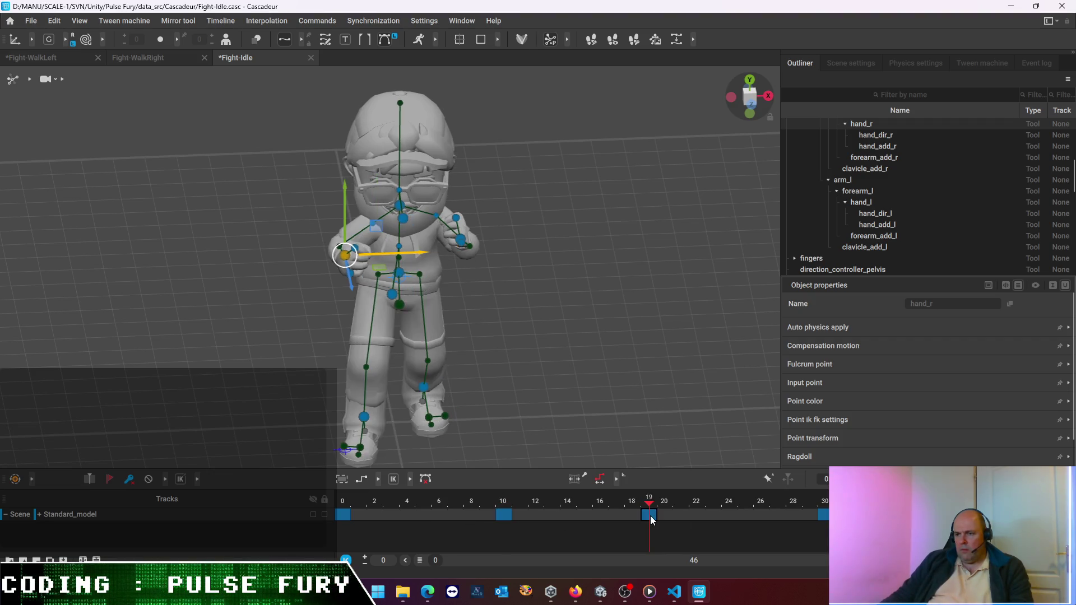
{"action": "mouse_move", "coordinate": [521, 270]}
{"action": "right_mouse_down"}
{"action": "mouse_move", "coordinate": [453, 332]}
{"action": "mouse_move", "coordinate": [420, 319]}
{"action": "right_mouse_up"}
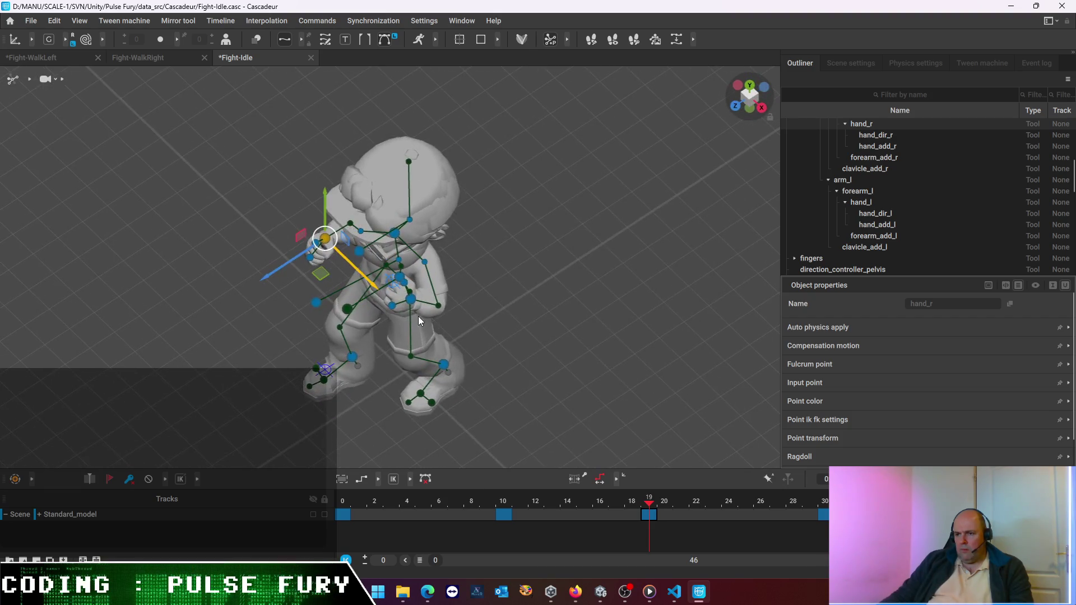
{"action": "left_click", "coordinate": [409, 298]}
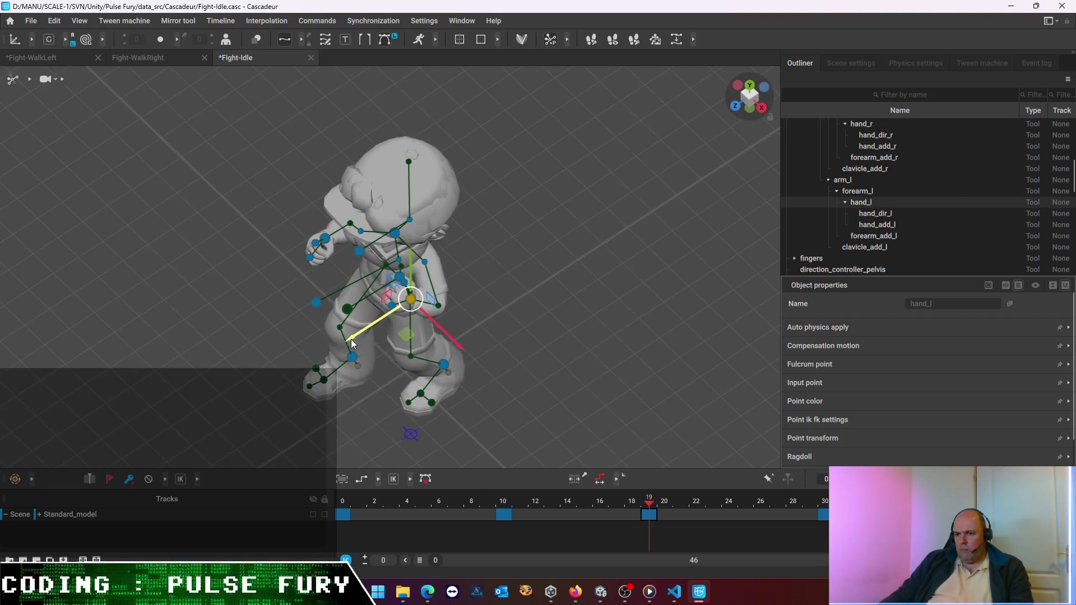
{"action": "left_click_drag", "start_coordinate": [351, 339], "coordinate": [339, 347]}
{"action": "left_click_drag", "start_coordinate": [442, 347], "coordinate": [430, 339]}
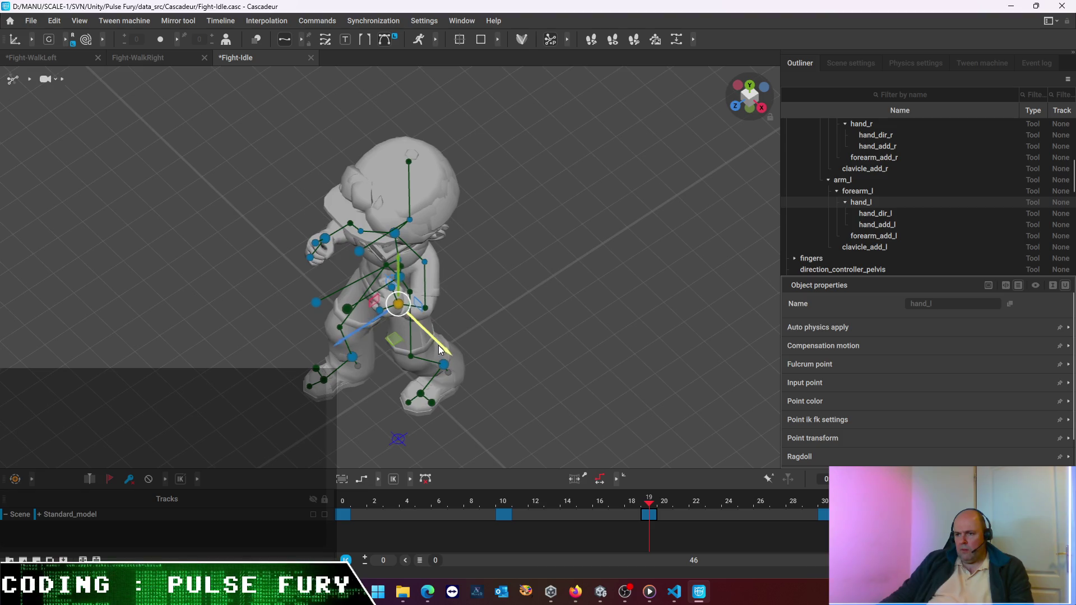
Scrub from frame 9 to 22 from front and side views to review the guard motion
{"action": "right_click_drag", "start_coordinate": [363, 358], "coordinate": [474, 299]}
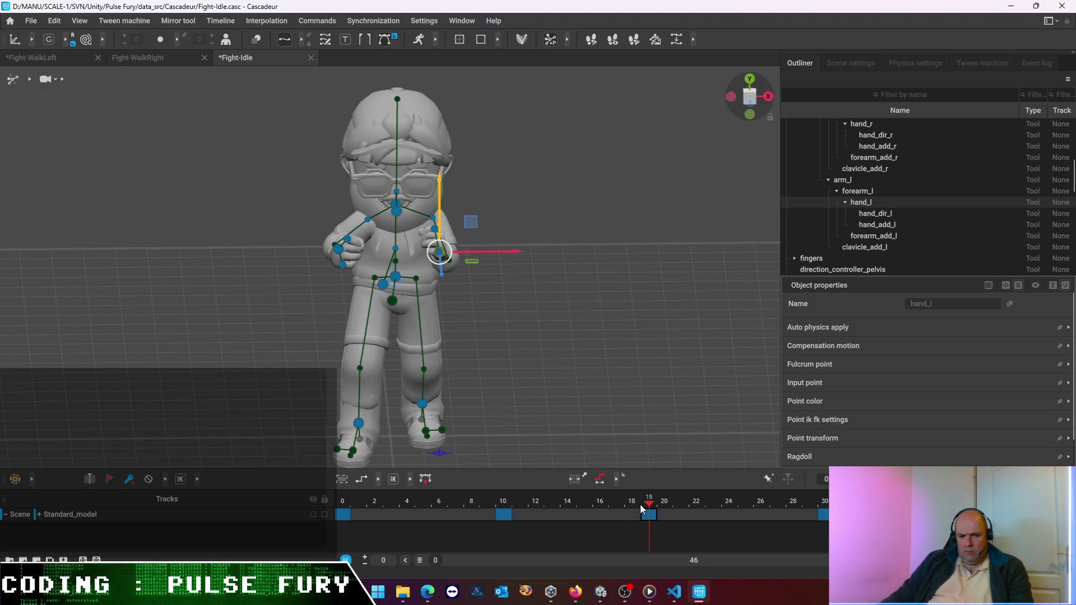
{"action": "left_click", "coordinate": [487, 515]}
{"action": "mouse_move", "coordinate": [485, 530]}
{"action": "left_mouse_down"}
{"action": "mouse_move", "coordinate": [510, 533]}
{"action": "mouse_move", "coordinate": [373, 532]}
{"action": "mouse_move", "coordinate": [696, 532]}
{"action": "mouse_move", "coordinate": [340, 537]}
{"action": "mouse_move", "coordinate": [810, 536]}
{"action": "left_mouse_up"}
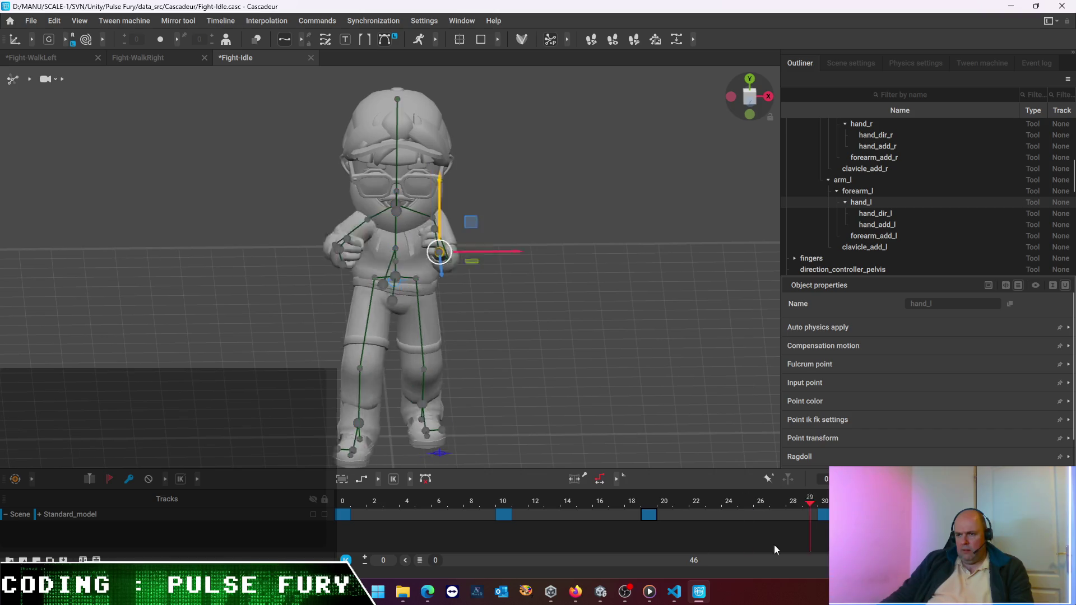
{"action": "mouse_move", "coordinate": [235, 306]}
{"action": "right_mouse_down"}
{"action": "mouse_move", "coordinate": [218, 309]}
{"action": "mouse_move", "coordinate": [412, 320]}
{"action": "mouse_move", "coordinate": [394, 285]}
{"action": "mouse_move", "coordinate": [350, 246]}
{"action": "mouse_move", "coordinate": [214, 229]}
{"action": "mouse_move", "coordinate": [253, 278]}
{"action": "right_mouse_up"}
{"action": "left_click", "coordinate": [645, 516]}
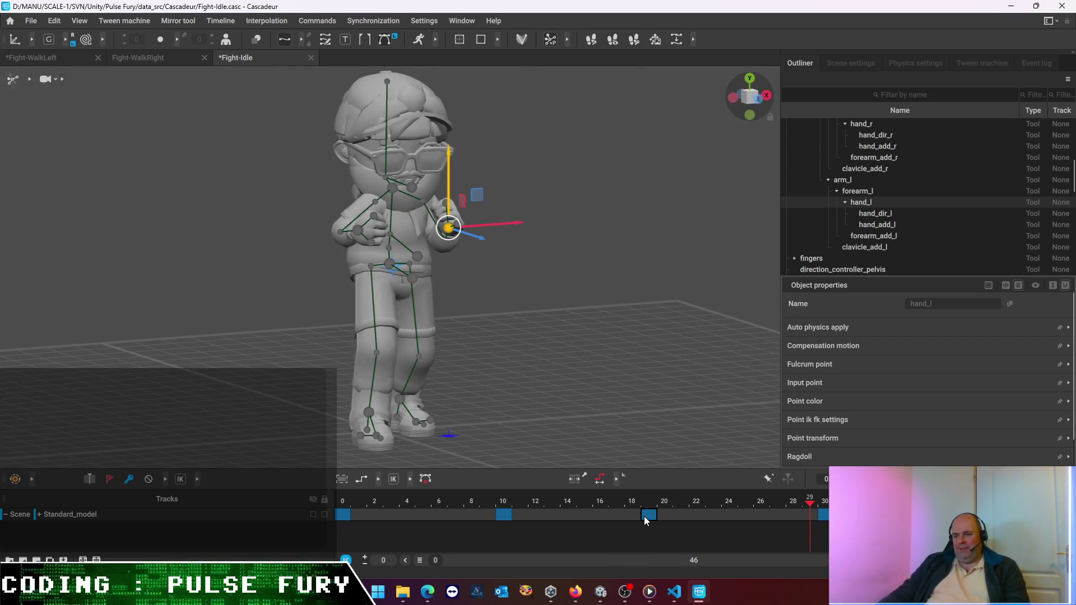
Check the keys at frames 10, 0 and 30, return to frame 0 and select all rig points (Ctrl+A)
{"action": "left_click", "coordinate": [505, 517]}
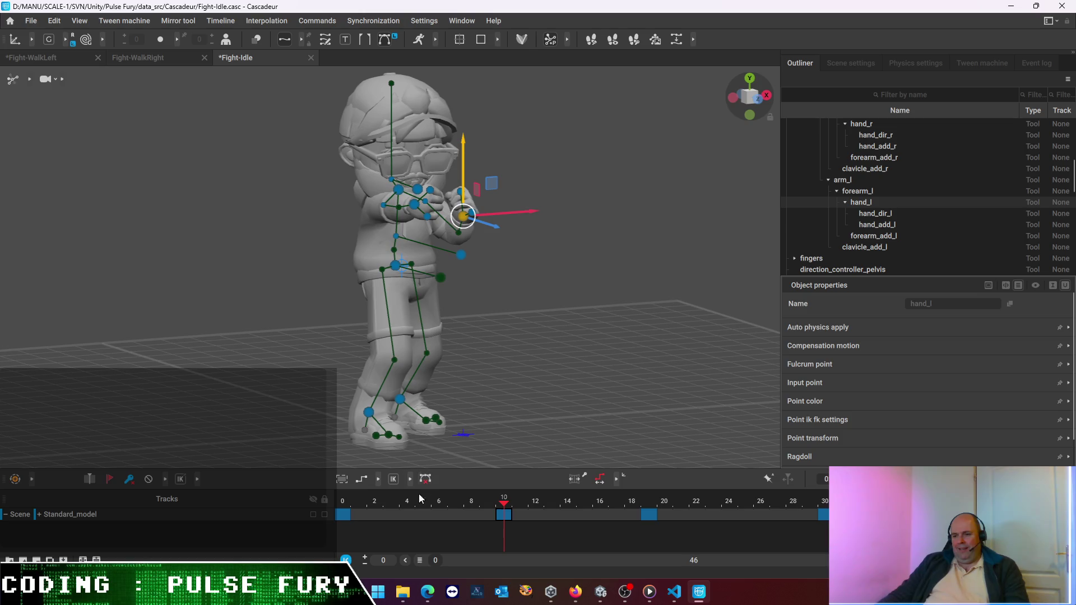
{"action": "left_click", "coordinate": [338, 517]}
{"action": "mouse_move", "coordinate": [315, 440]}
{"action": "right_mouse_down"}
{"action": "mouse_move", "coordinate": [429, 362]}
{"action": "mouse_move", "coordinate": [460, 356]}
{"action": "mouse_move", "coordinate": [446, 385]}
{"action": "mouse_move", "coordinate": [679, 449]}
{"action": "right_mouse_up"}
{"action": "key", "text": "Left"}
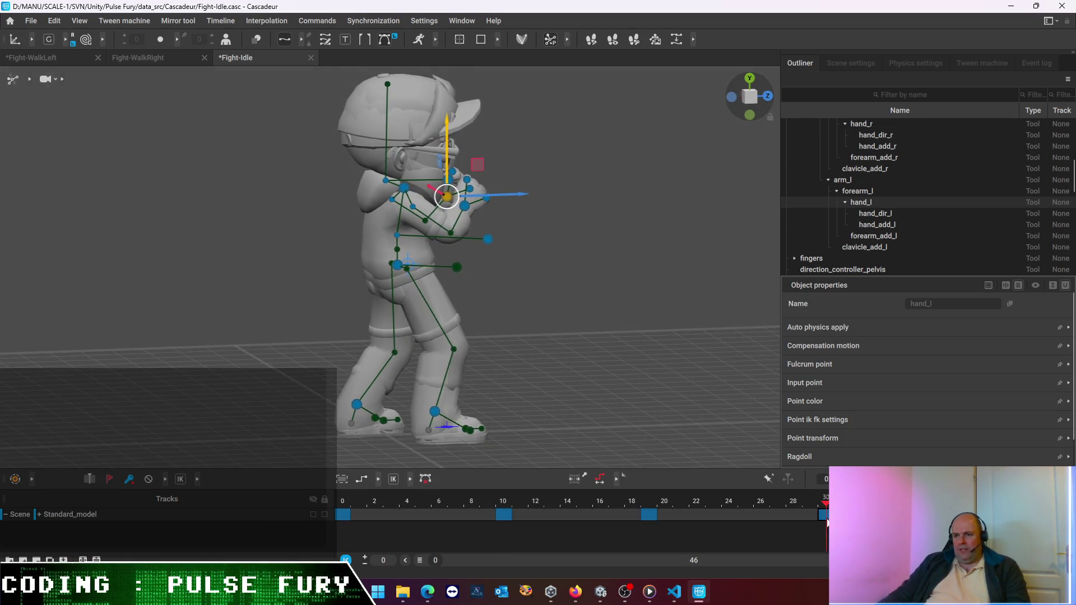
{"action": "left_click", "coordinate": [344, 518]}
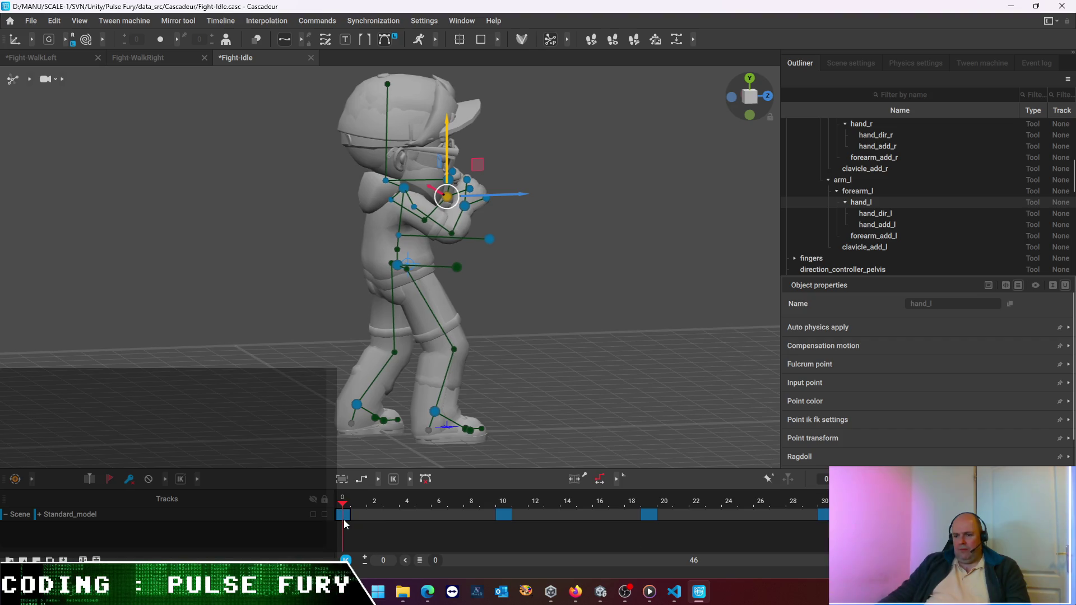
{"action": "left_click", "coordinate": [539, 320]}
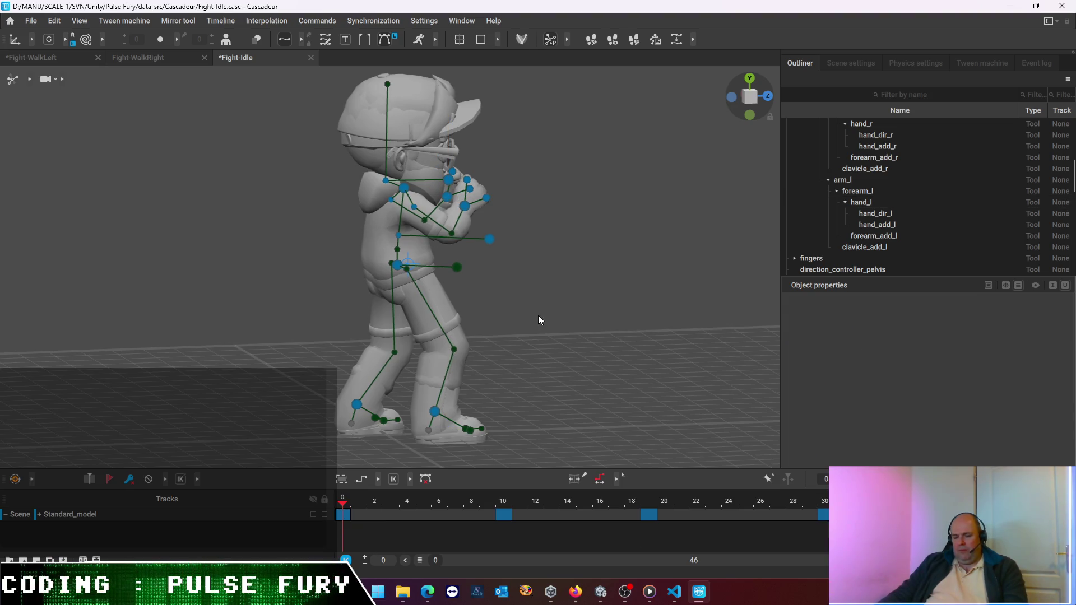
{"action": "key", "text": "ctrl+a"}
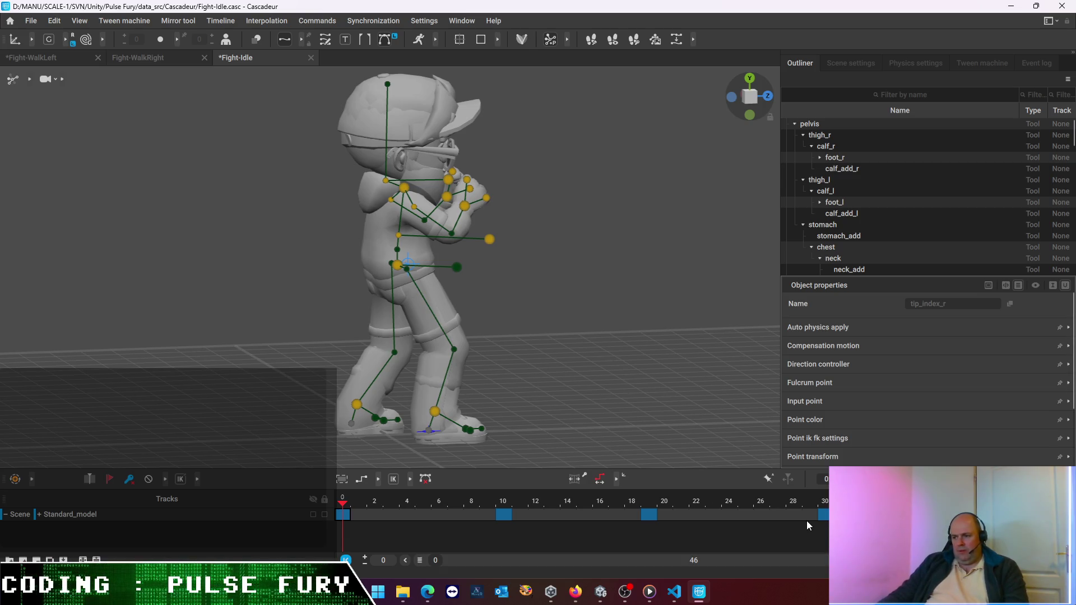
Flip between the frame-19 and frame-30 keys from a front view to compare poses
{"action": "left_click", "coordinate": [820, 515]}
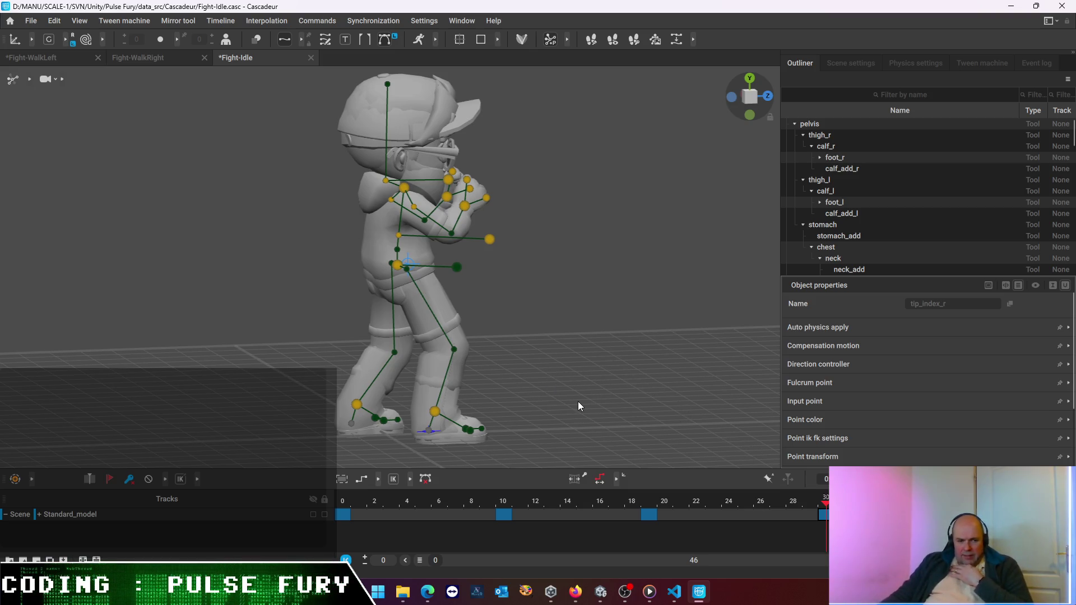
{"action": "left_click", "coordinate": [652, 516]}
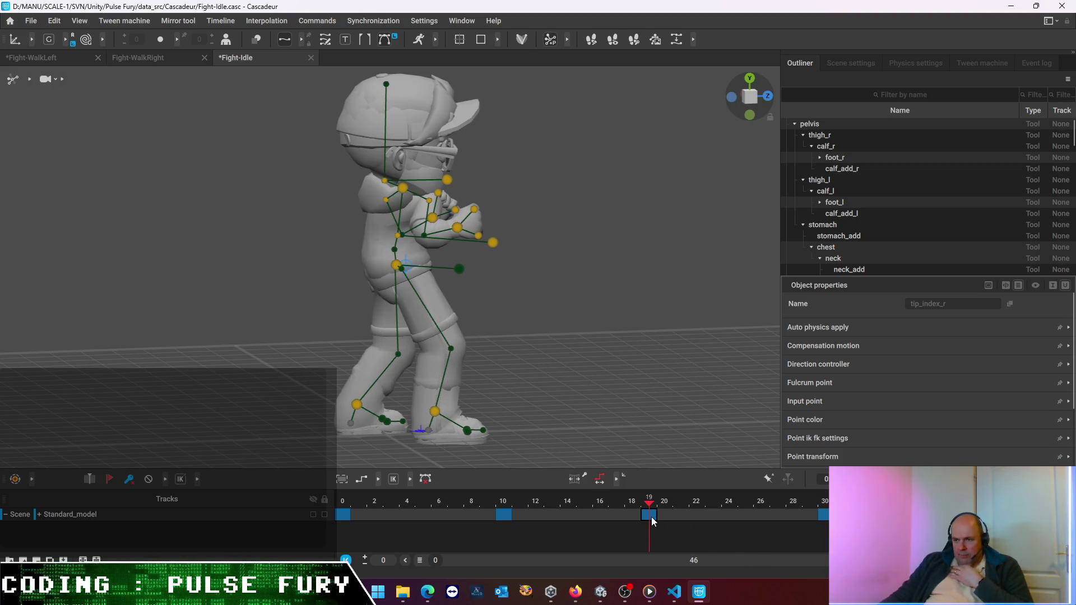
{"action": "mouse_move", "coordinate": [602, 328]}
{"action": "right_mouse_down"}
{"action": "mouse_move", "coordinate": [401, 383]}
{"action": "mouse_move", "coordinate": [421, 401]}
{"action": "right_mouse_up"}
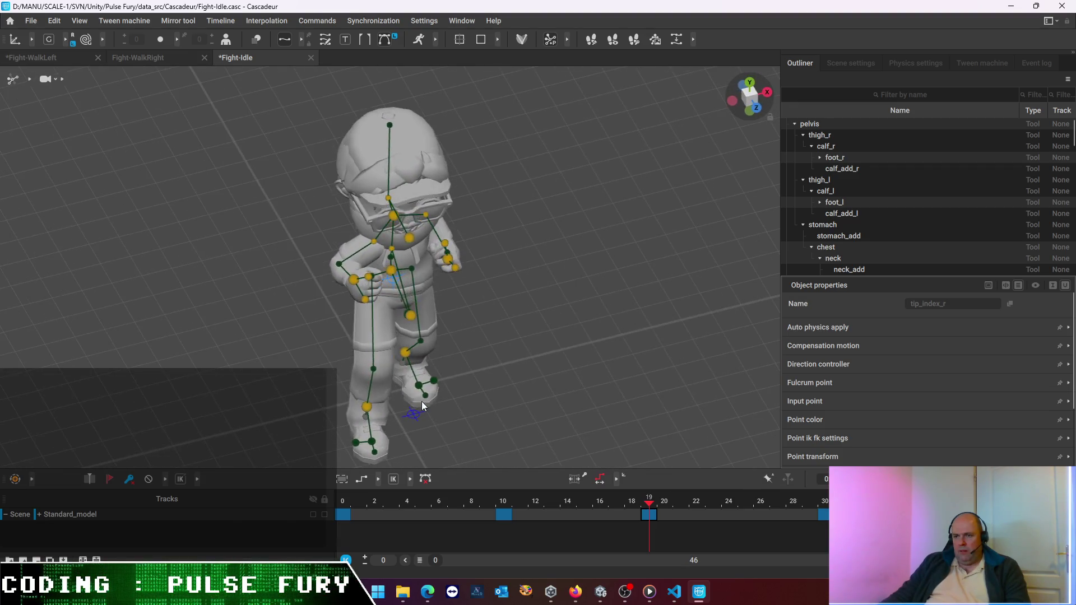
{"action": "left_click", "coordinate": [824, 516]}
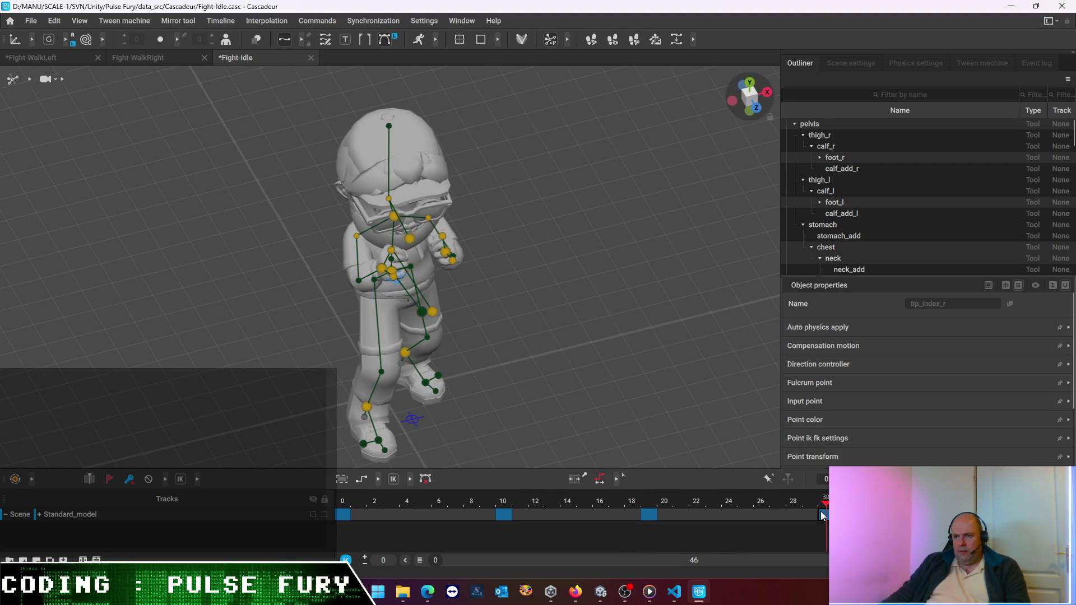
{"action": "left_click", "coordinate": [648, 514]}
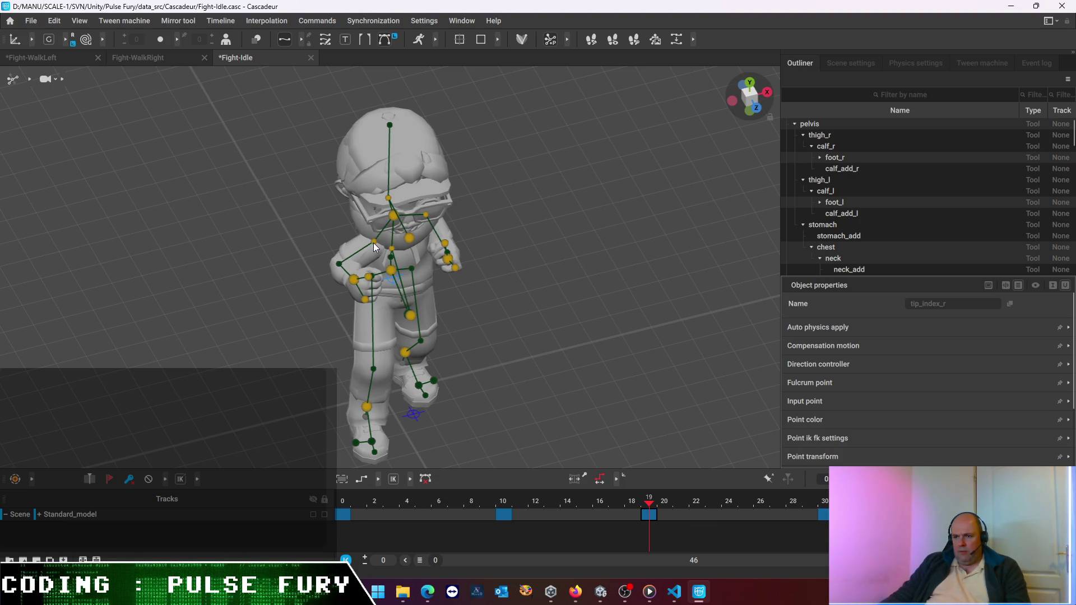
Clear the selection and move the right arm in toward the body at frame 19
{"action": "left_click", "coordinate": [643, 287]}
{"action": "left_click", "coordinate": [374, 243]}
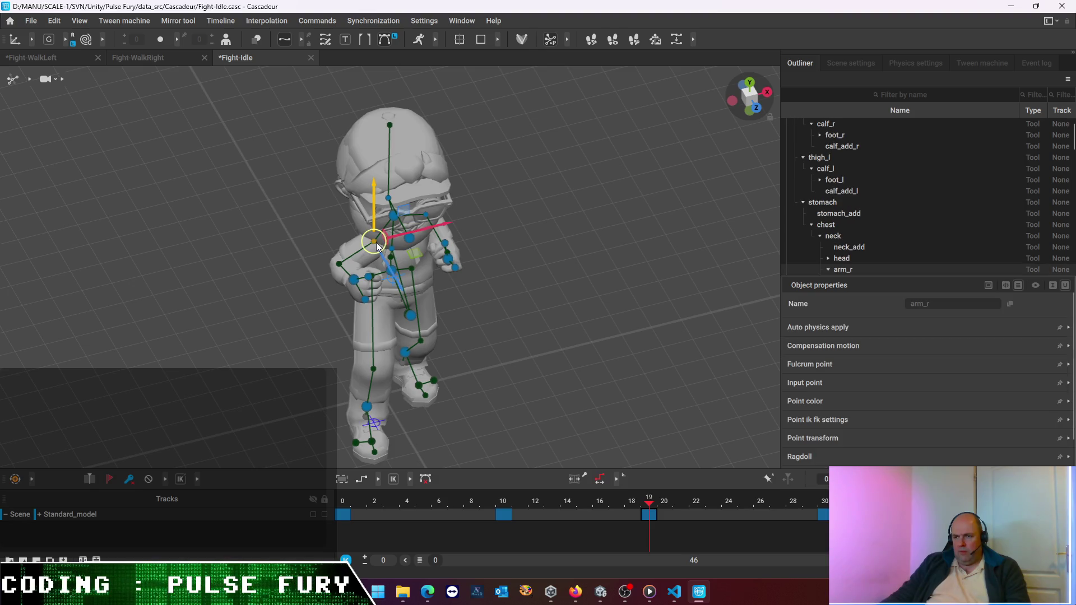
{"action": "left_click_drag", "start_coordinate": [445, 224], "coordinate": [433, 230]}
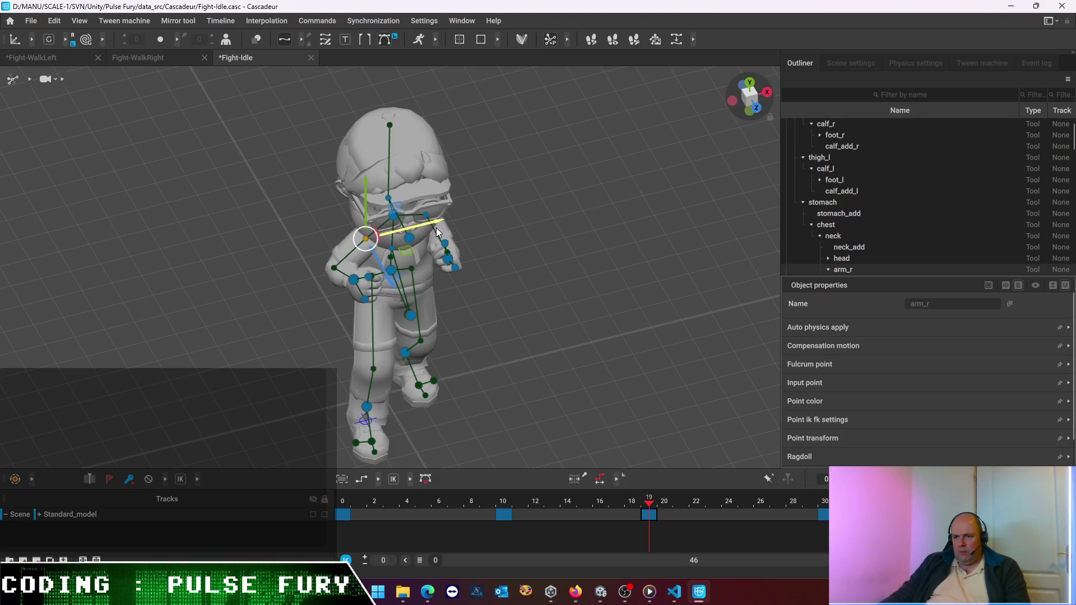
{"action": "right_click_drag", "start_coordinate": [433, 228], "coordinate": [660, 312]}
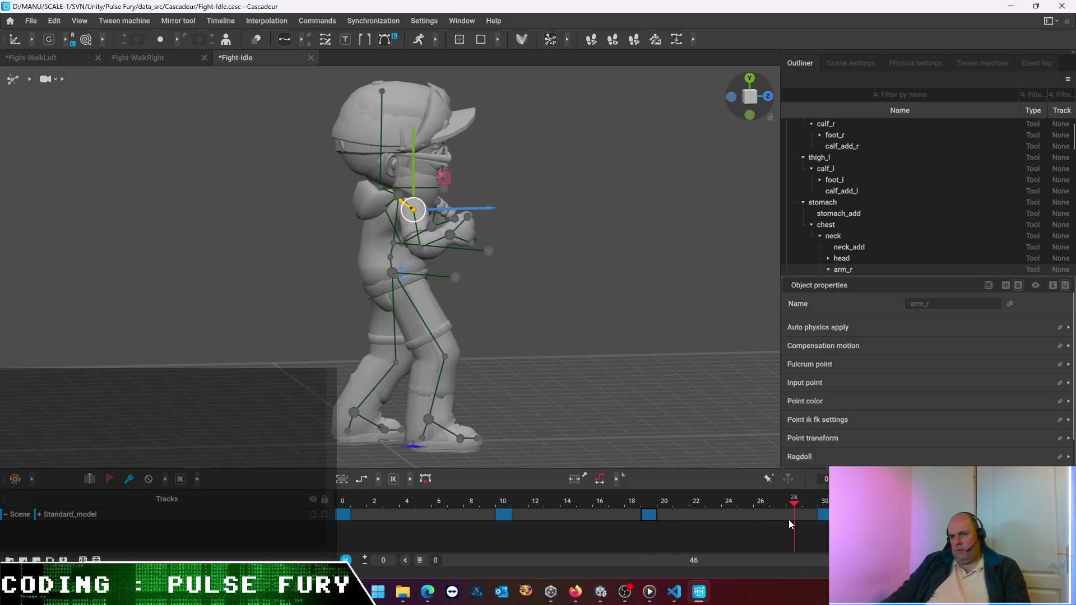
Scrub forward to 30 and back toward the start, bringing up the interval options at frame 6
{"action": "mouse_move", "coordinate": [800, 524]}
{"action": "left_mouse_down"}
{"action": "mouse_move", "coordinate": [825, 509]}
{"action": "mouse_move", "coordinate": [744, 533]}
{"action": "left_mouse_up"}
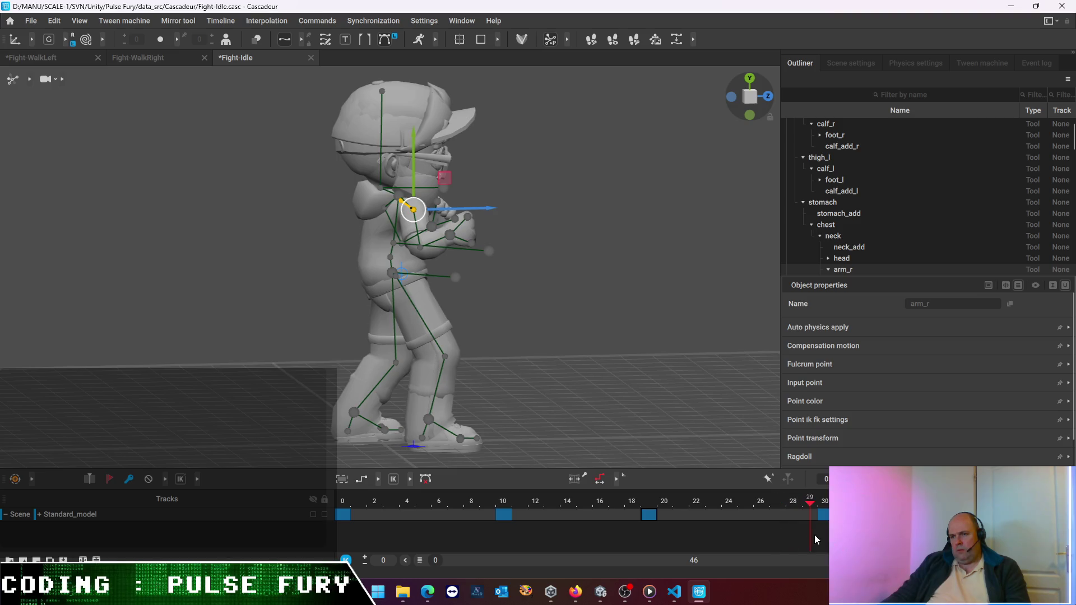
{"action": "left_click_drag", "start_coordinate": [744, 533], "coordinate": [447, 518]}
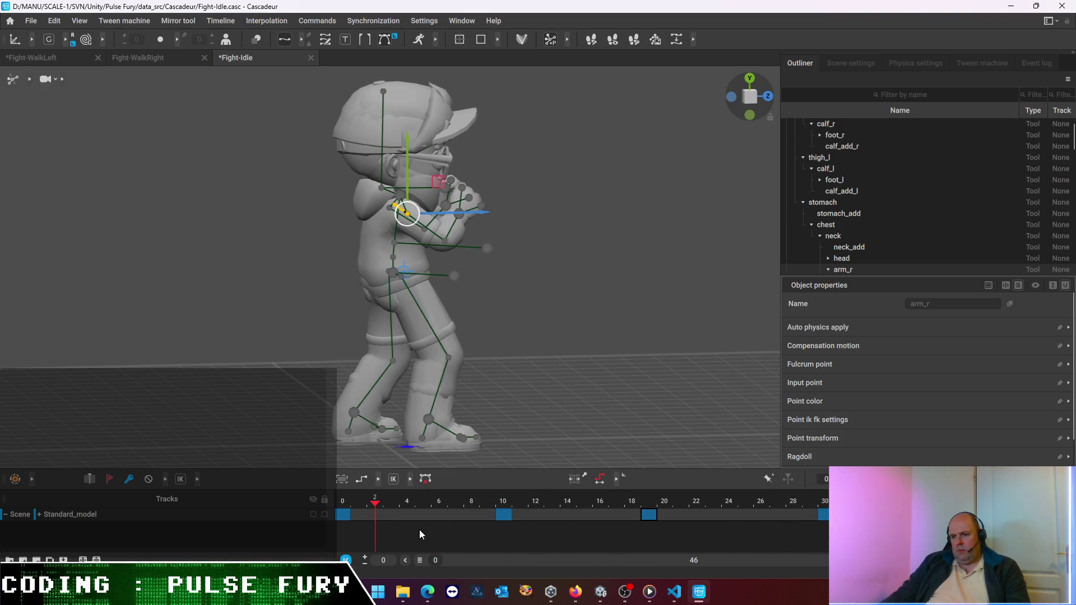
{"action": "right_click", "coordinate": [433, 519]}
{"action": "mouse_move", "coordinate": [463, 536]}
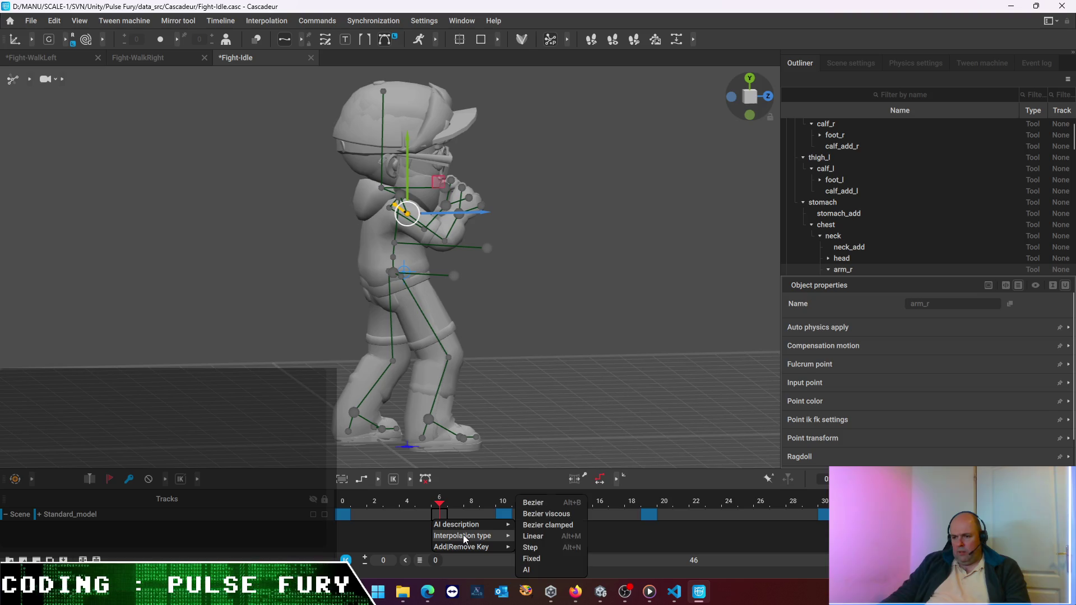
Set the new interpolation type on the 0-10, 10-19 and 19-30 intervals, playhead back at frame 0
{"action": "left_click", "coordinate": [555, 523]}
{"action": "right_click", "coordinate": [603, 518]}
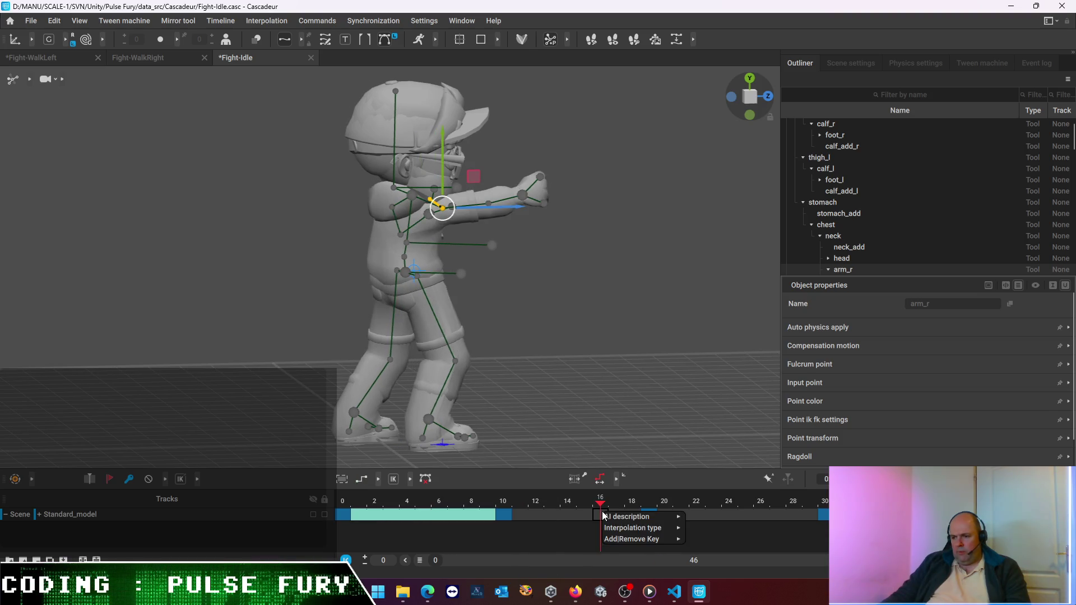
{"action": "left_click", "coordinate": [731, 519]}
{"action": "right_click", "coordinate": [730, 520]}
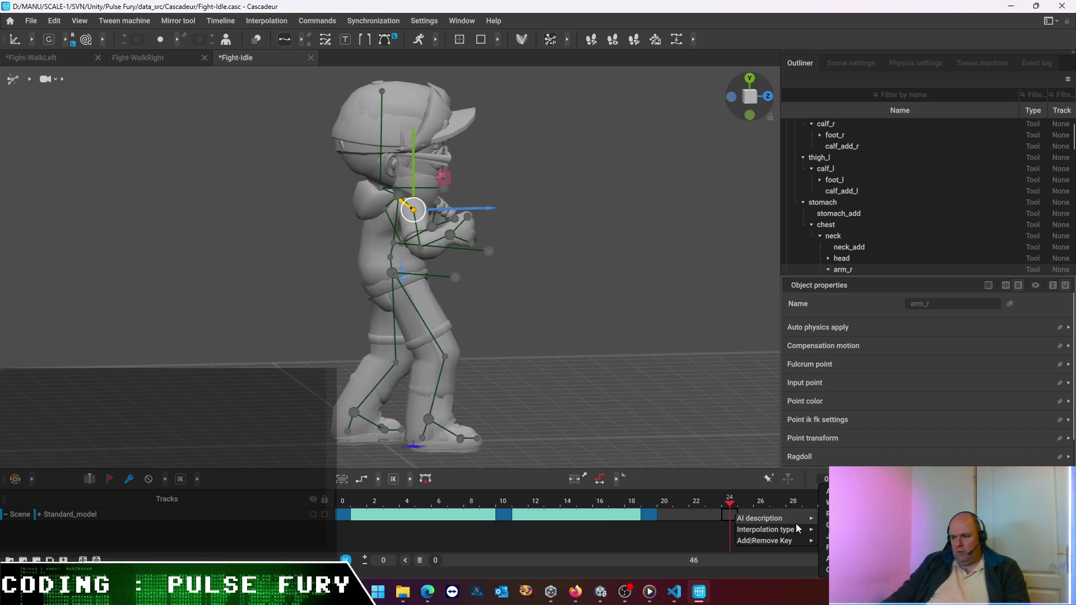
{"action": "left_click", "coordinate": [841, 528]}
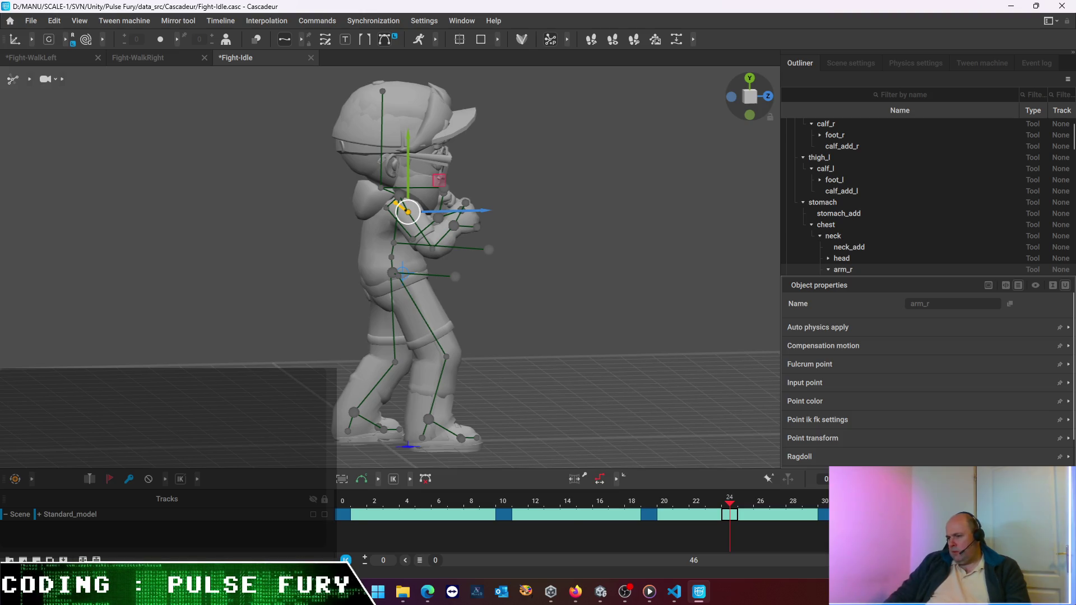
{"action": "scroll", "coordinate": [400, 520], "scroll_direction": "up", "scroll_amount": 2}
{"action": "left_click_drag", "start_coordinate": [400, 520], "coordinate": [275, 496]}
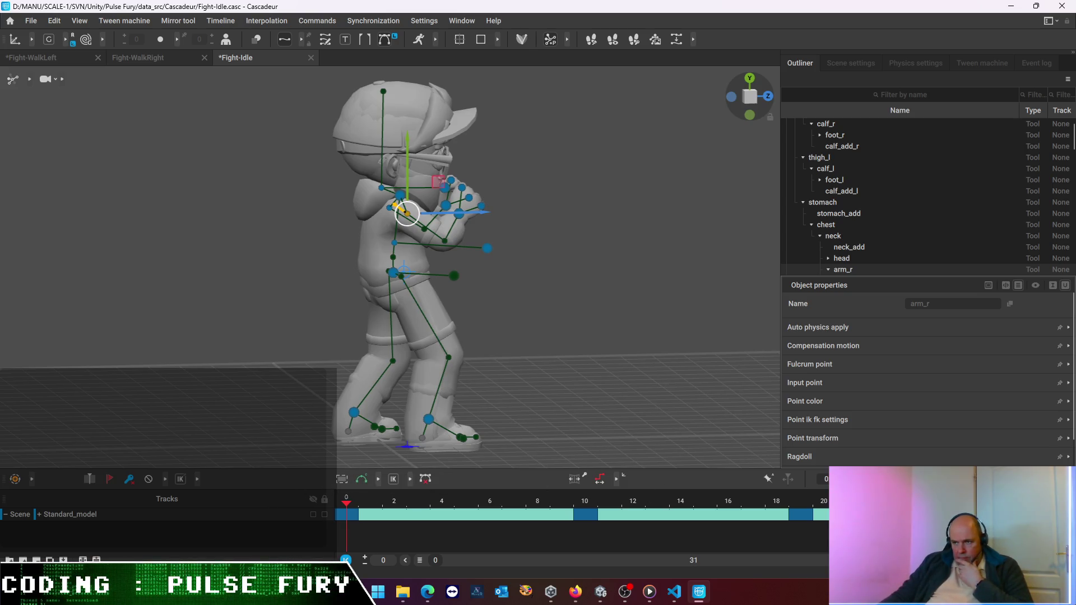
{"action": "key", "text": "space"}
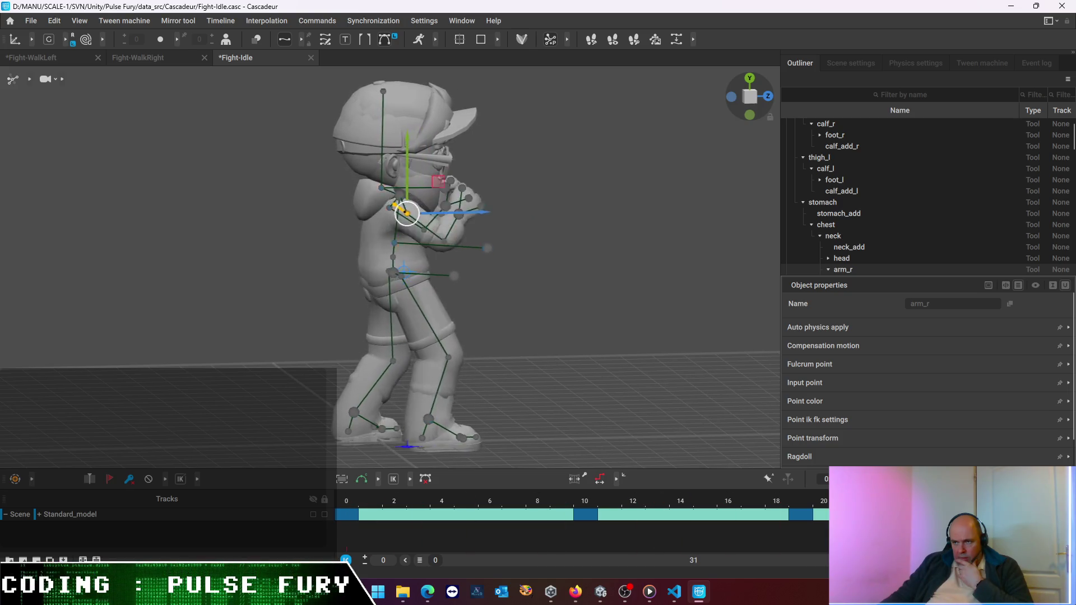
{"action": "key", "text": "space"}
{"action": "mouse_move", "coordinate": [586, 157]}
{"action": "right_mouse_down"}
{"action": "mouse_move", "coordinate": [531, 225]}
{"action": "mouse_move", "coordinate": [456, 171]}
{"action": "mouse_move", "coordinate": [351, 188]}
{"action": "mouse_move", "coordinate": [191, 237]}
{"action": "right_mouse_up"}
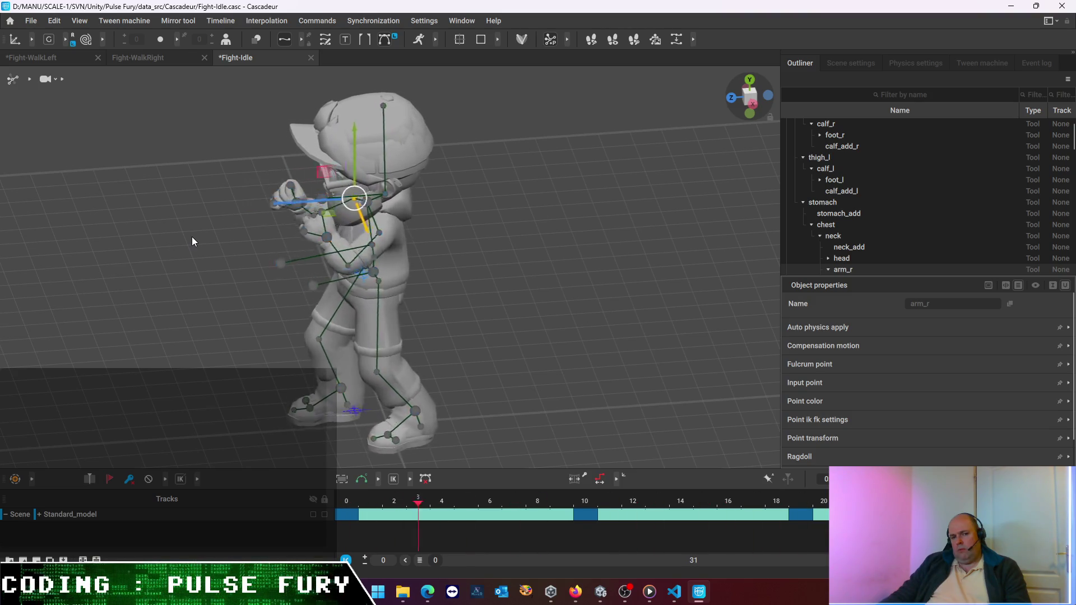
{"action": "right_click_drag", "start_coordinate": [192, 236], "coordinate": [400, 303]}
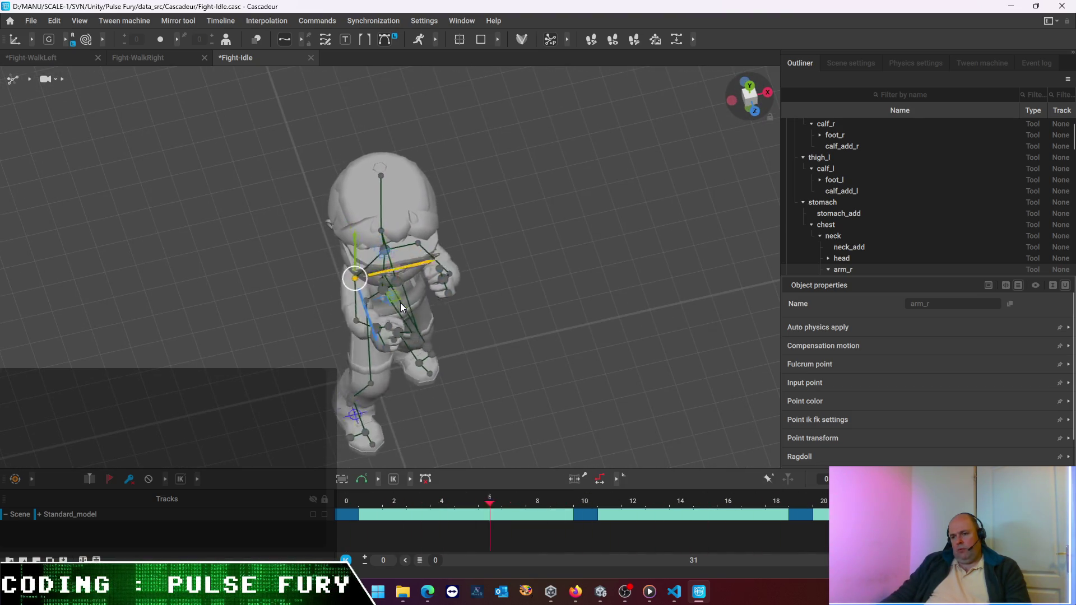
{"action": "mouse_move", "coordinate": [401, 303]}
{"action": "right_mouse_down"}
{"action": "mouse_move", "coordinate": [525, 282]}
{"action": "mouse_move", "coordinate": [653, 207]}
{"action": "right_mouse_up"}
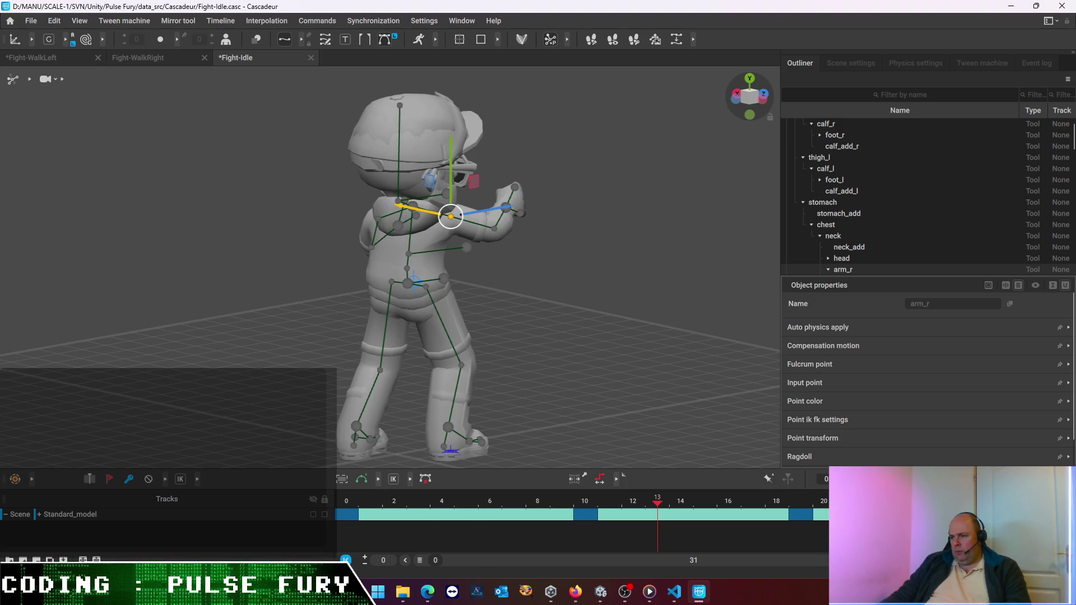
{"action": "left_click", "coordinate": [345, 501]}
{"action": "right_click_drag", "start_coordinate": [565, 415], "coordinate": [294, 448]}
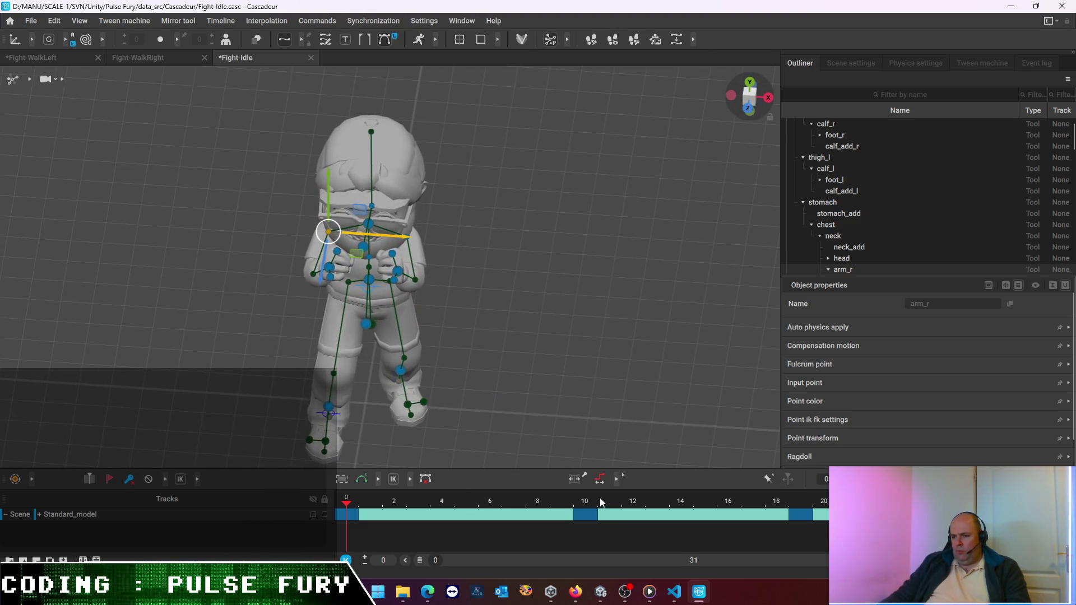
{"action": "key", "text": "Right"}
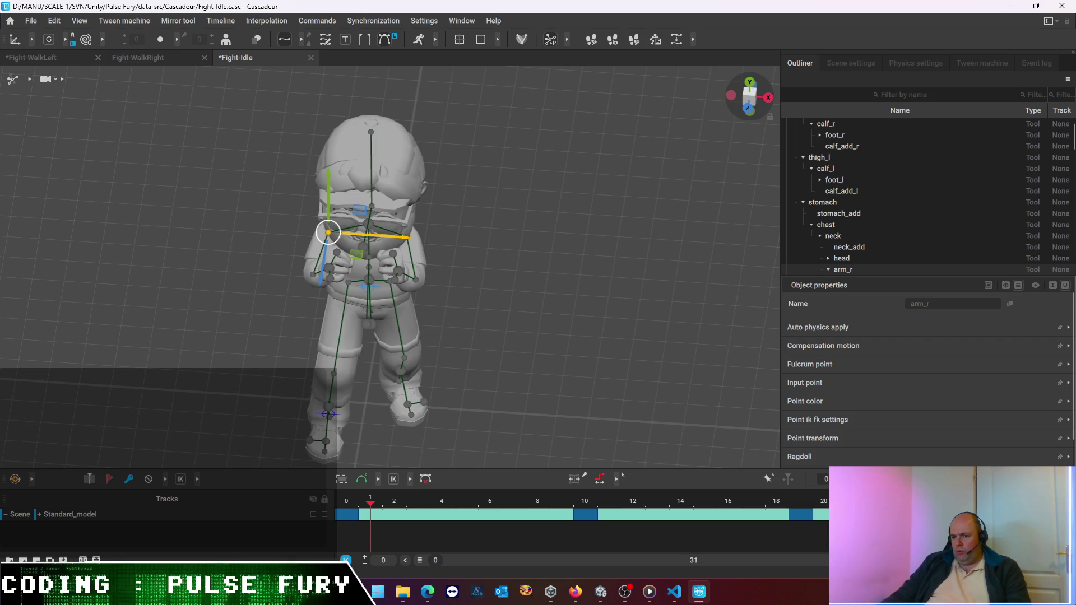
{"action": "key", "text": "Right"}
{"action": "key", "text": "ctrl+Right"}
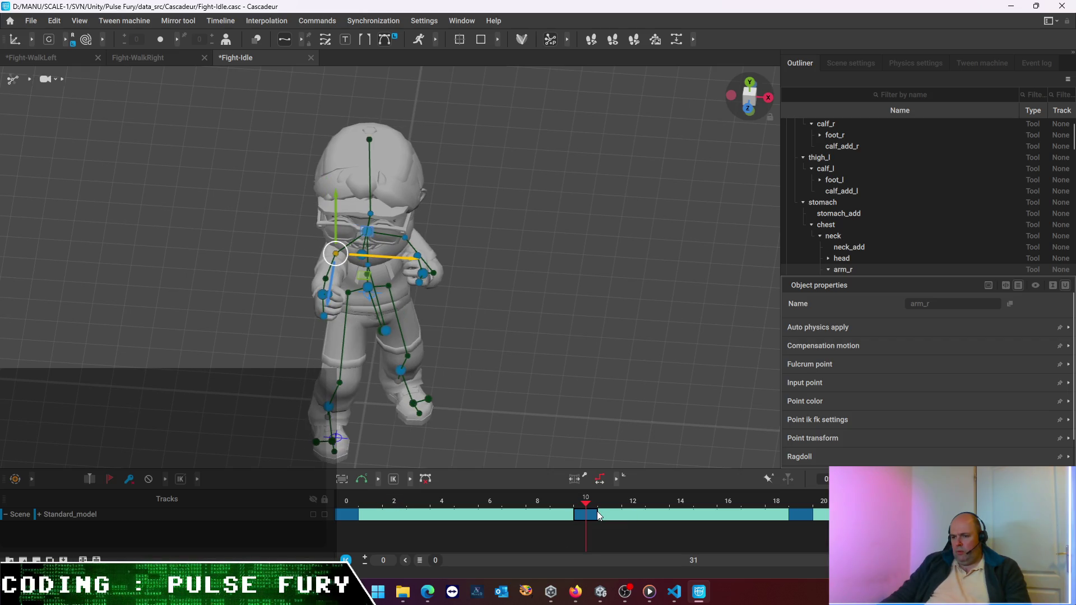
{"action": "left_click", "coordinate": [332, 451]}
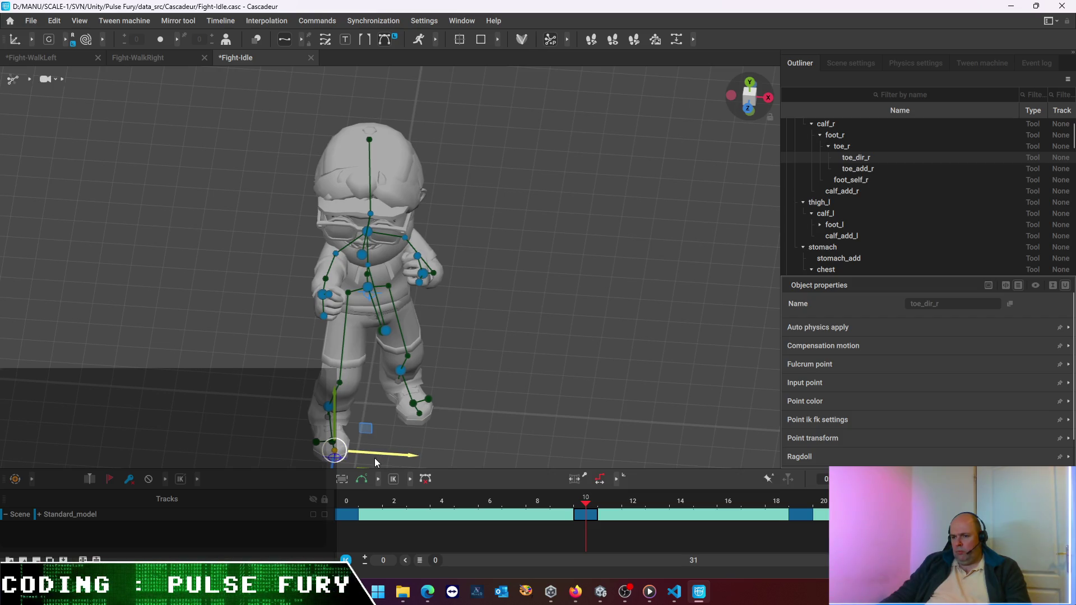
Select the right toe controller toe_r, after first hitting toe_add_r and clearing it
{"action": "left_click", "coordinate": [318, 445]}
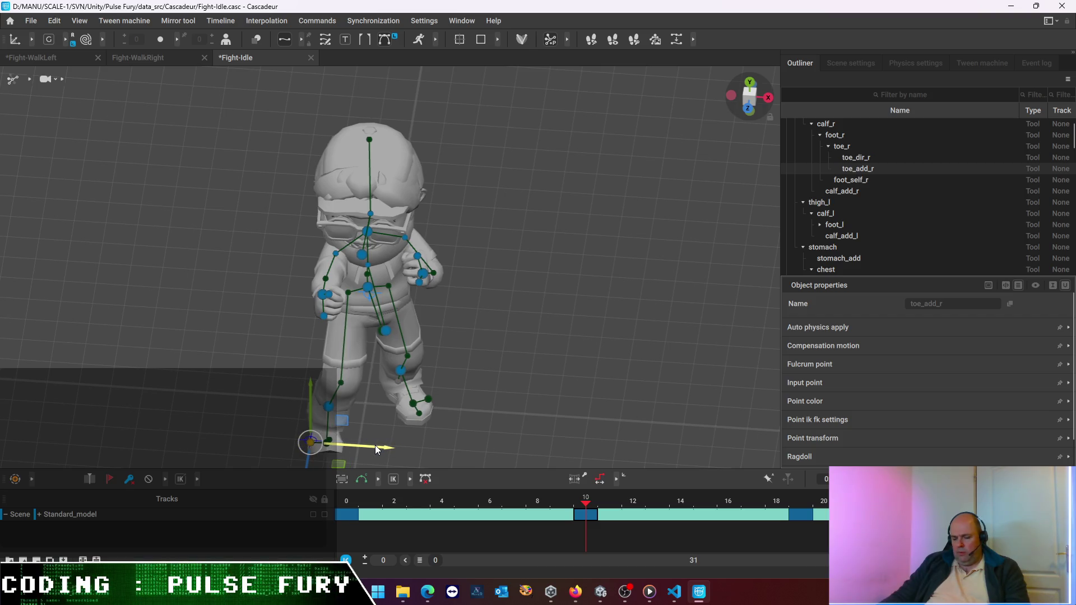
{"action": "left_click", "coordinate": [438, 443]}
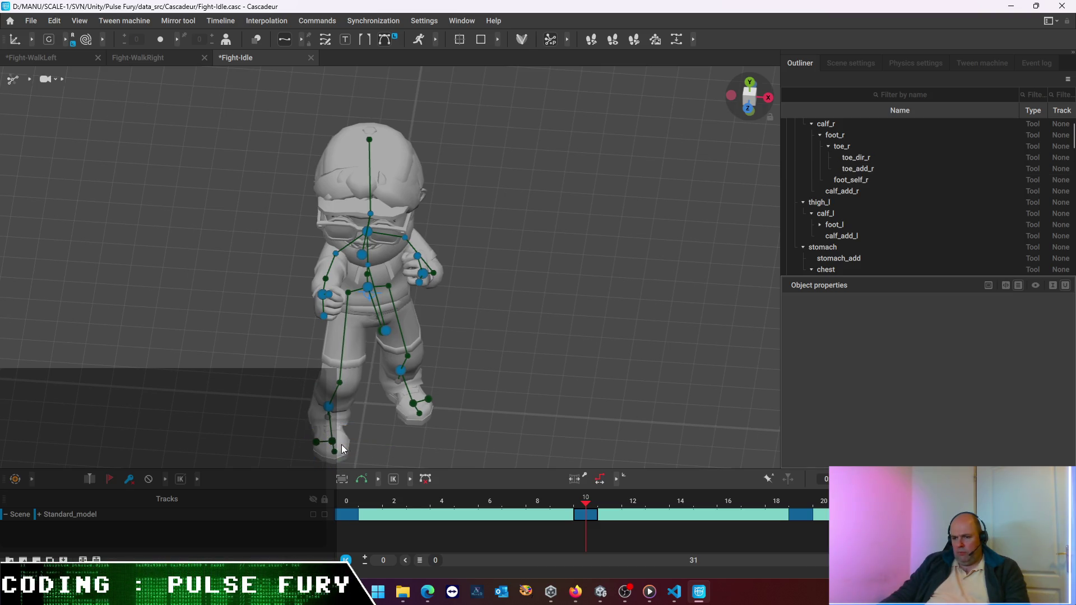
{"action": "left_click", "coordinate": [334, 447]}
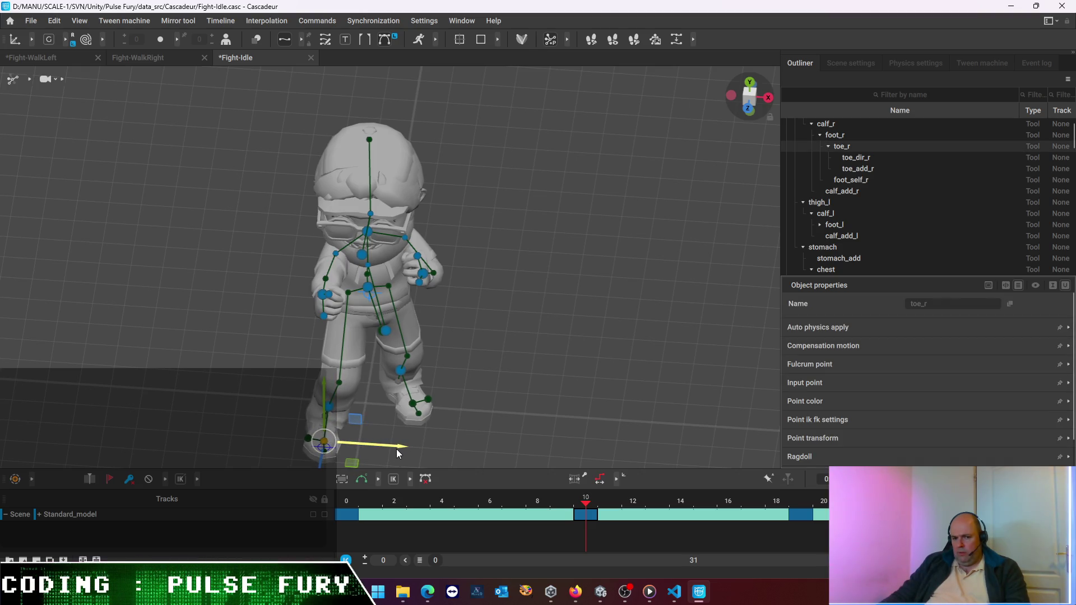
Nudge the left toe sideways at frame 10 until it matches frame 0, flipping between the keys
{"action": "mouse_move", "coordinate": [395, 449]}
{"action": "left_mouse_down", "text": "alt"}
{"action": "mouse_move", "coordinate": [534, 307]}
{"action": "mouse_move", "coordinate": [409, 151]}
{"action": "left_mouse_up", "text": "alt"}
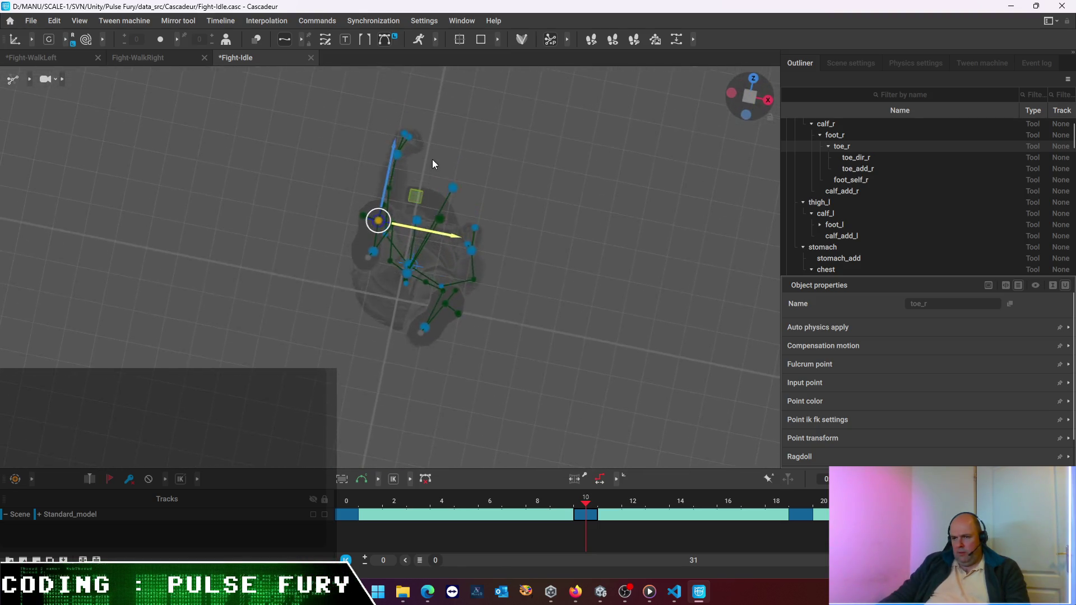
{"action": "left_click", "coordinate": [468, 285]}
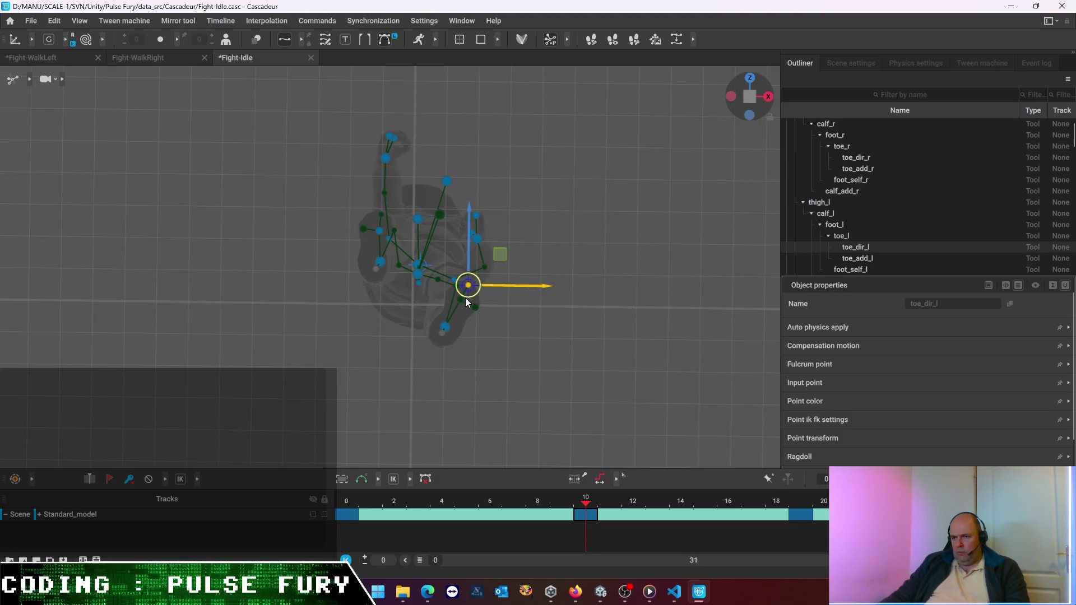
{"action": "left_click", "coordinate": [460, 301]}
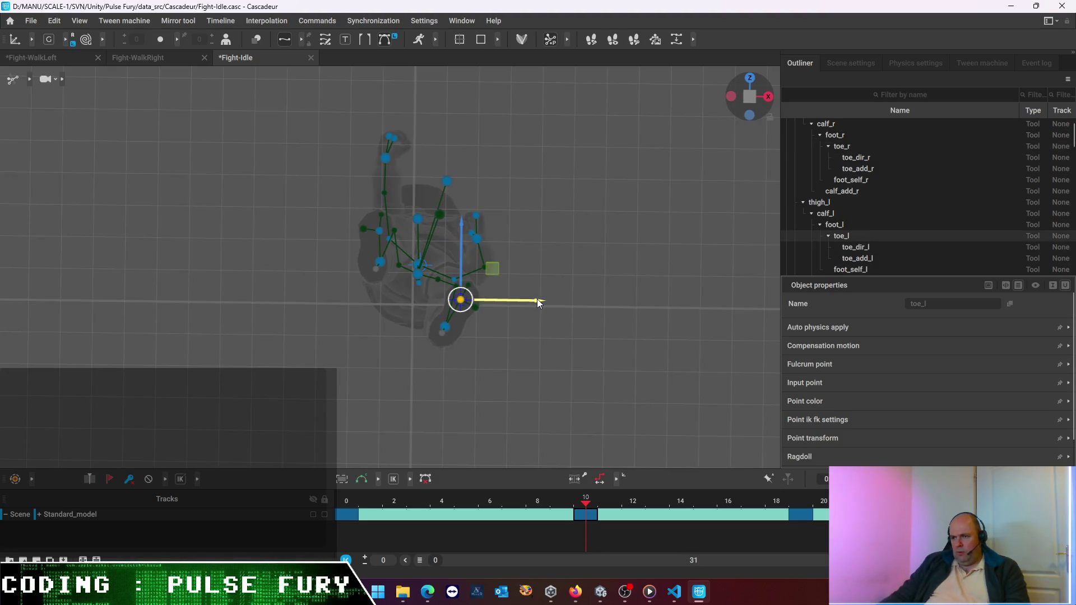
{"action": "left_click_drag", "start_coordinate": [538, 299], "coordinate": [519, 298]}
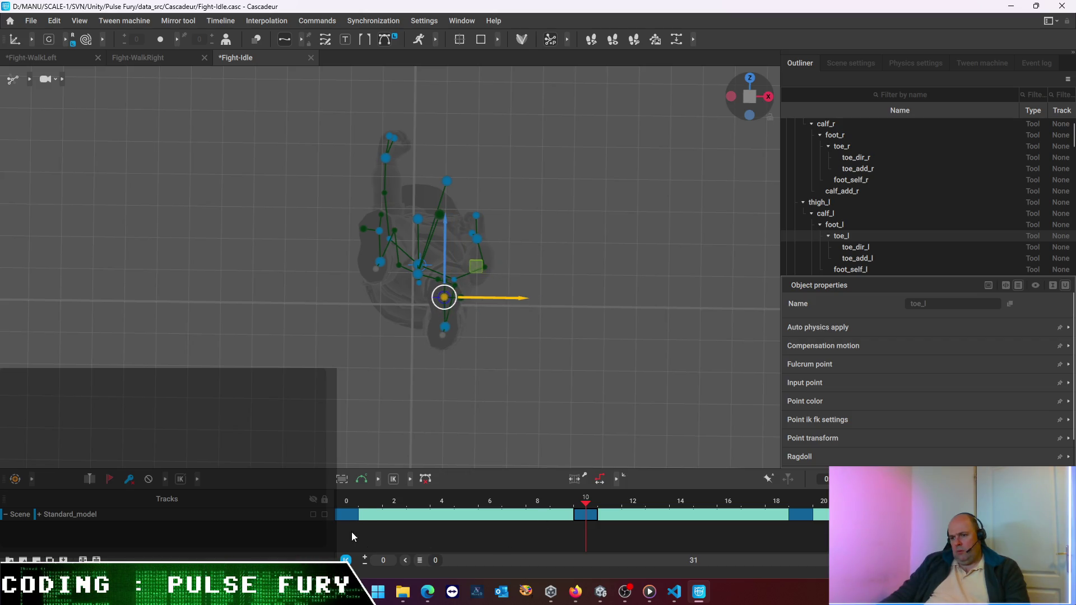
{"action": "left_click", "coordinate": [349, 516]}
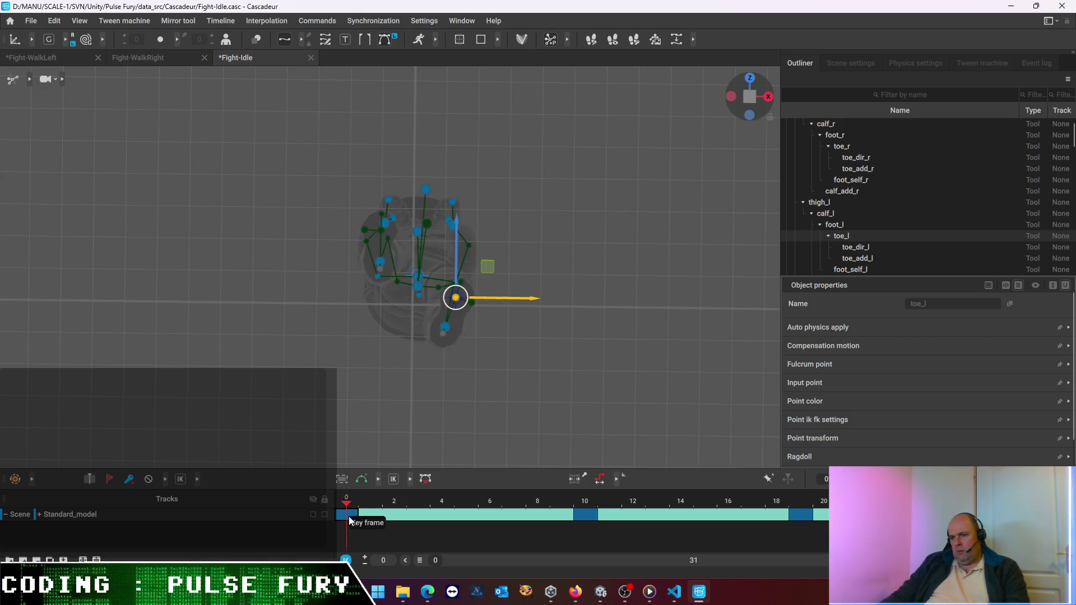
{"action": "left_click", "coordinate": [583, 514]}
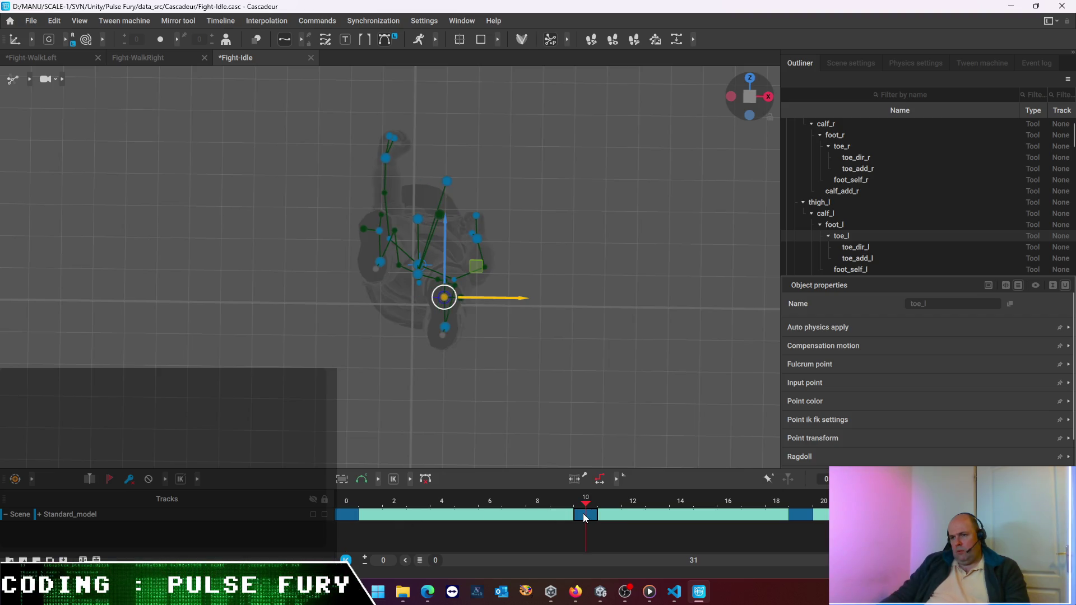
{"action": "left_click", "coordinate": [345, 514]}
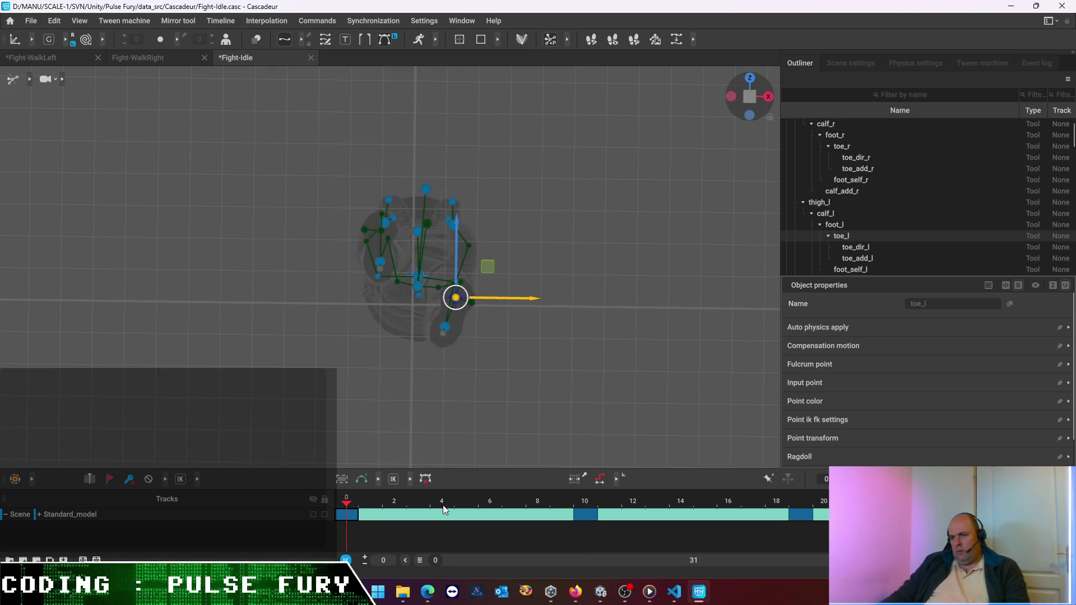
{"action": "left_click", "coordinate": [586, 514]}
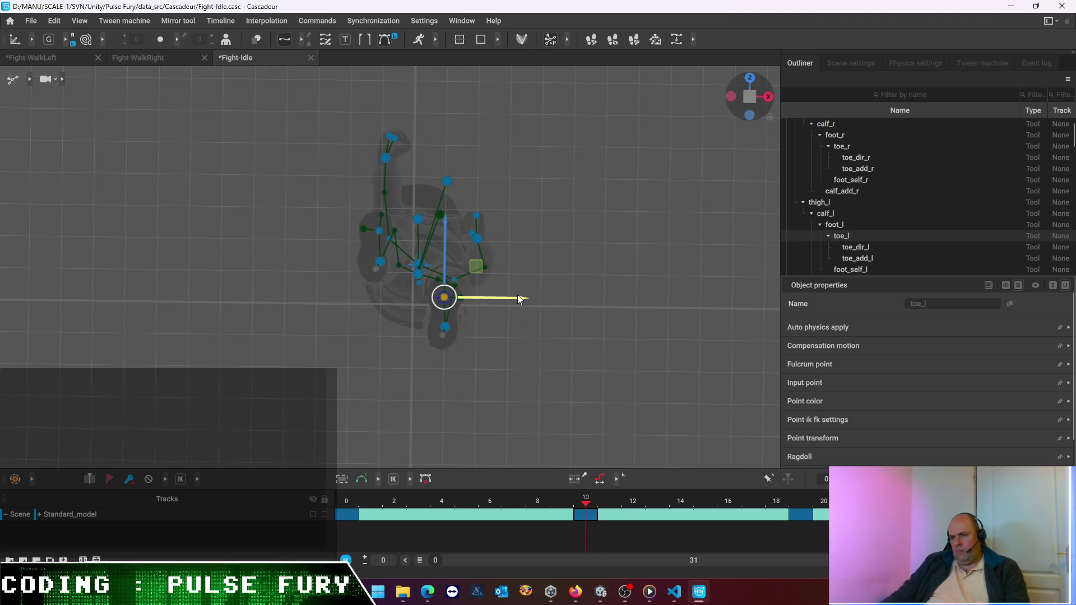
{"action": "left_click_drag", "start_coordinate": [524, 298], "coordinate": [530, 299]}
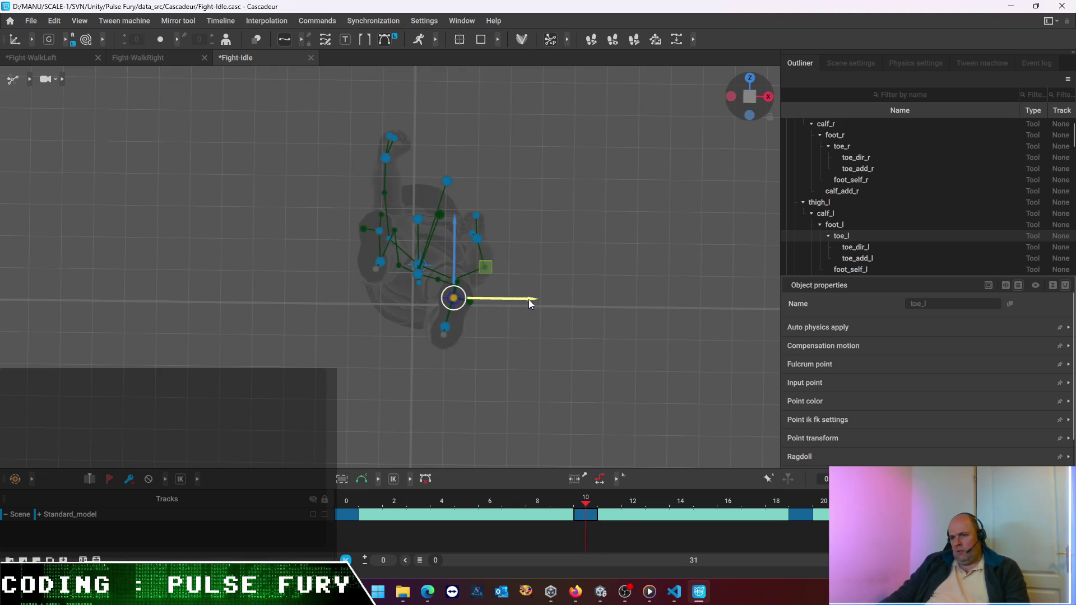
{"action": "left_click", "coordinate": [341, 513]}
{"action": "left_click", "coordinate": [582, 510]}
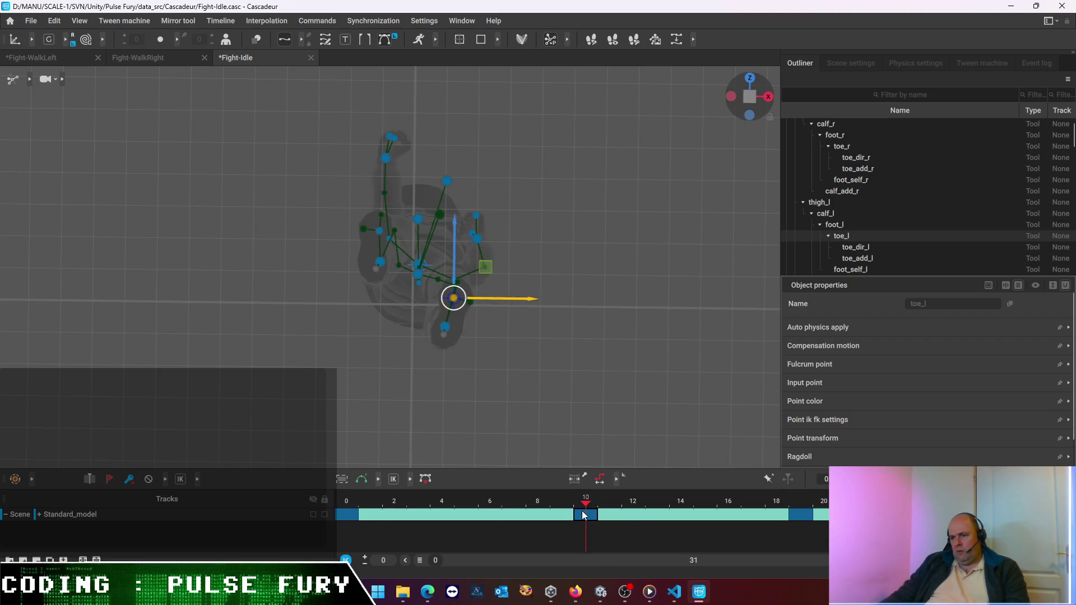
{"action": "left_click", "coordinate": [346, 513]}
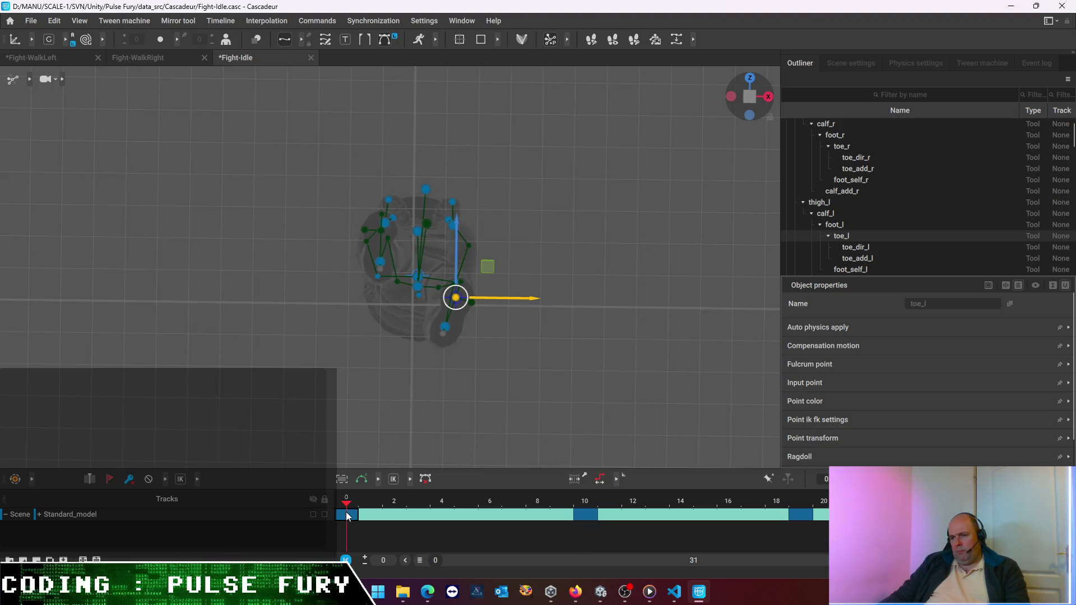
{"action": "left_click", "coordinate": [588, 504]}
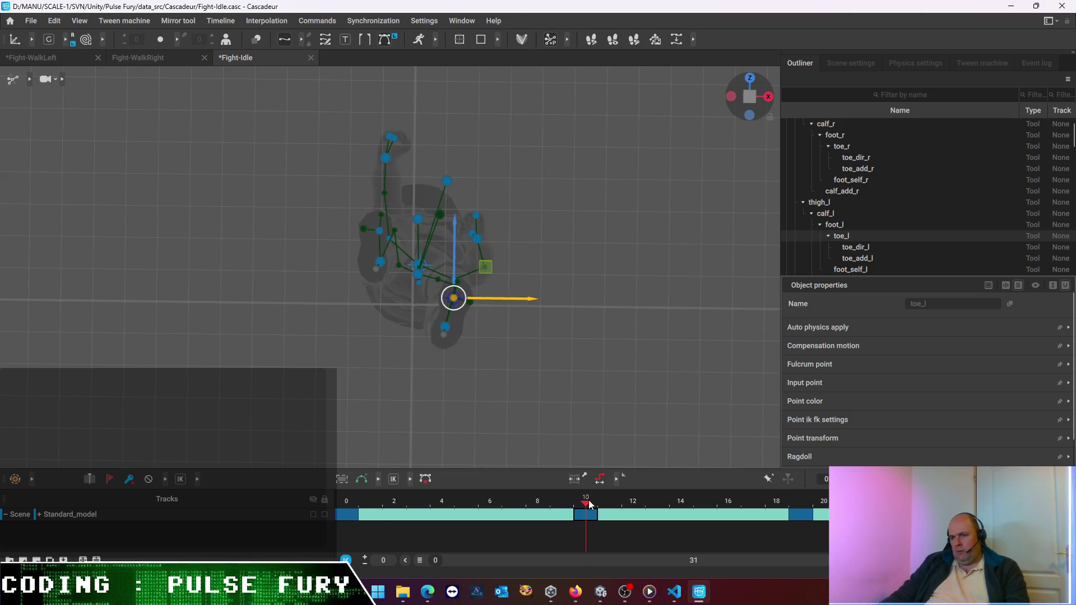
{"action": "left_click_drag", "start_coordinate": [532, 297], "coordinate": [535, 300]}
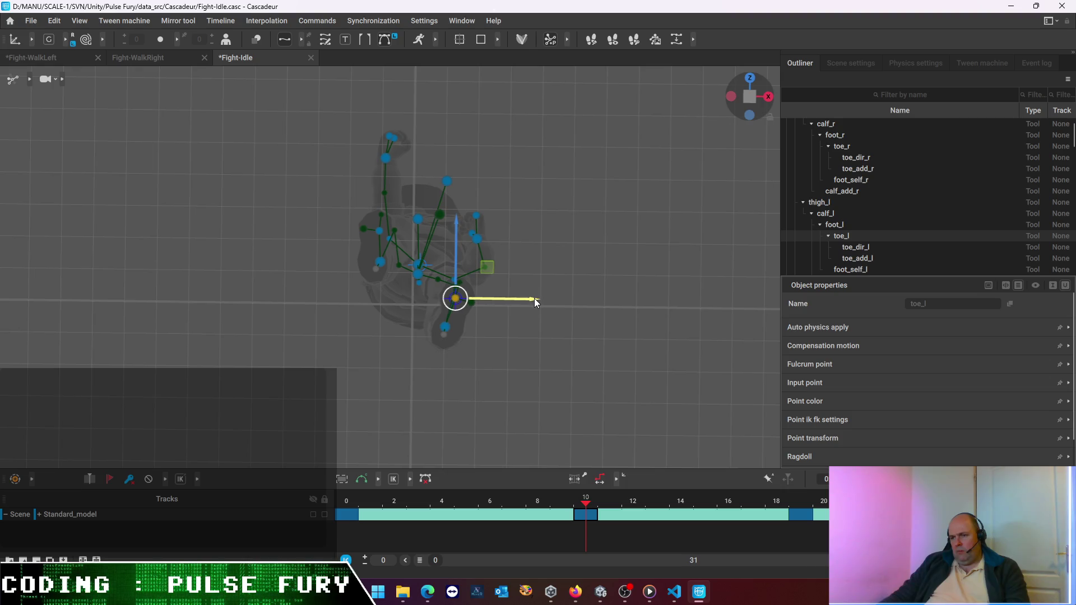
{"action": "left_click", "coordinate": [345, 519]}
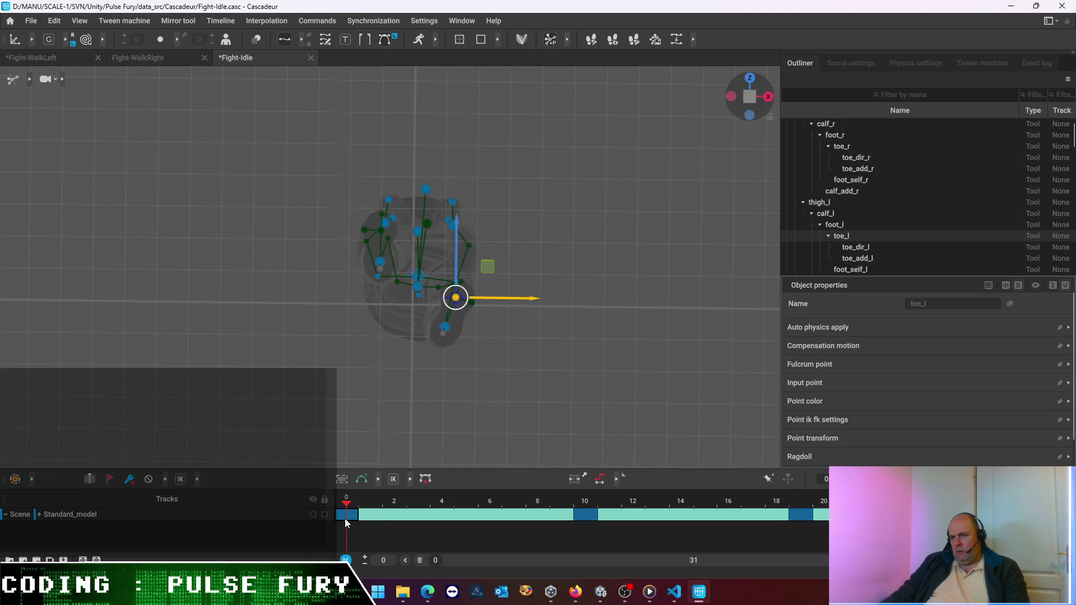
{"action": "left_click", "coordinate": [588, 514]}
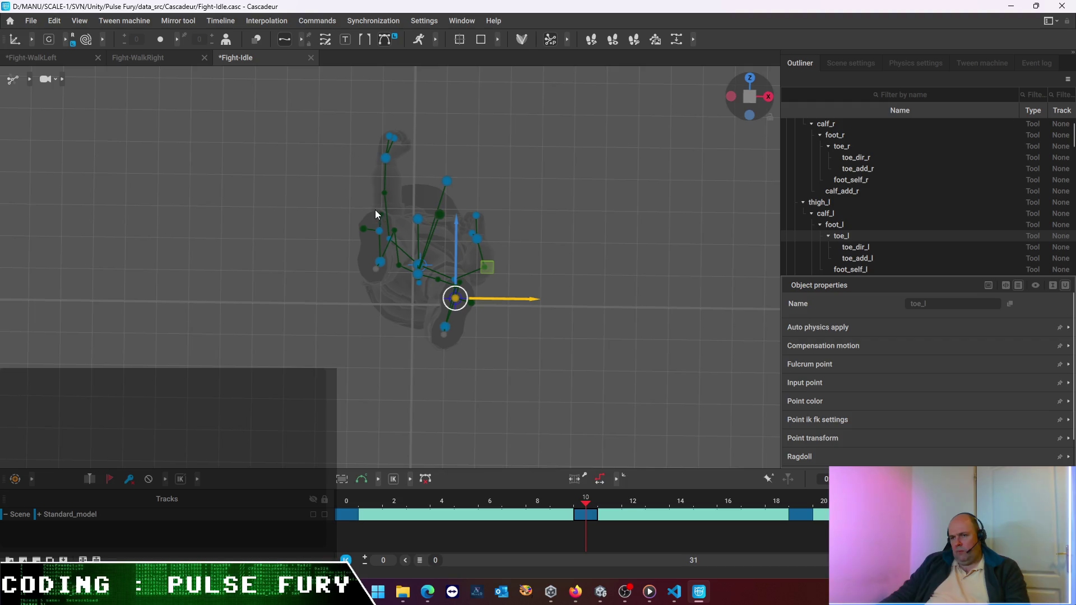
Shift the right toe at frames 10 and 19 and the left toe at frame 19 to line up with the start pose
{"action": "left_click", "coordinate": [378, 231]}
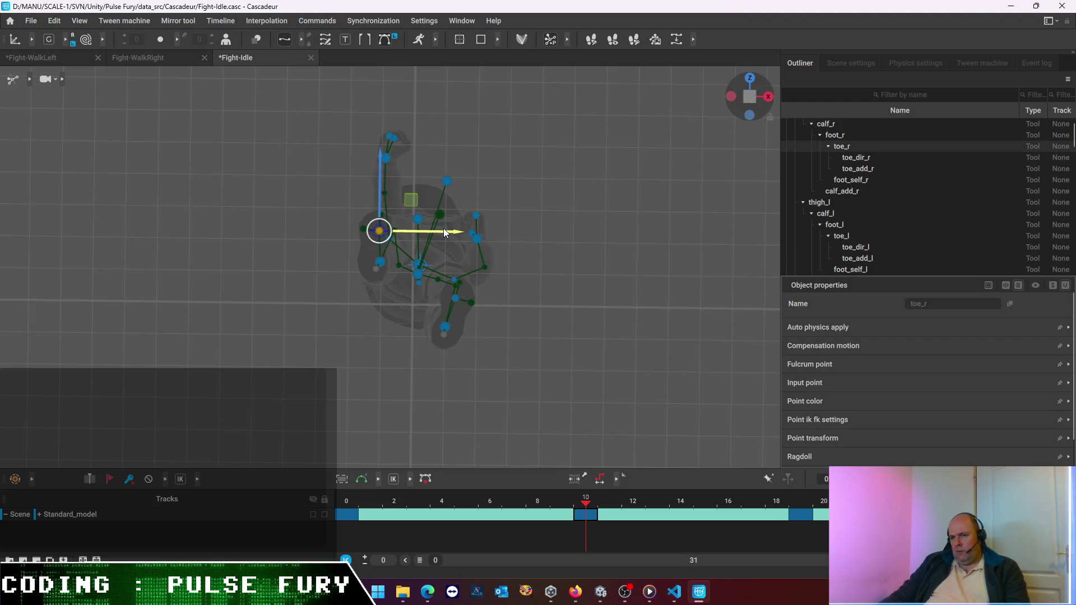
{"action": "left_click_drag", "start_coordinate": [443, 227], "coordinate": [441, 227]}
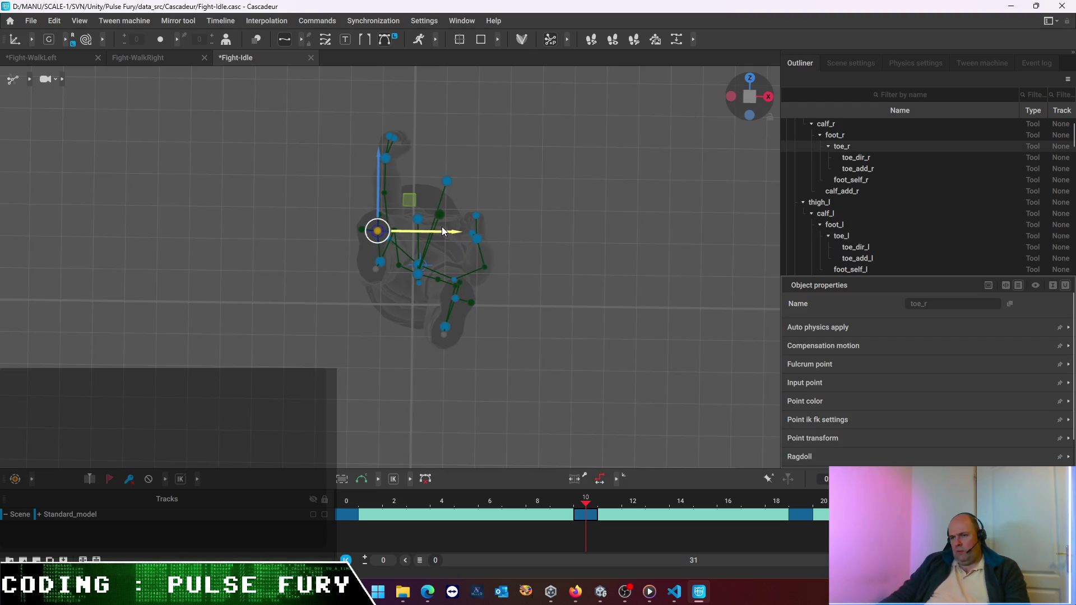
{"action": "left_click", "coordinate": [804, 519]}
{"action": "left_click_drag", "start_coordinate": [449, 231], "coordinate": [454, 234]}
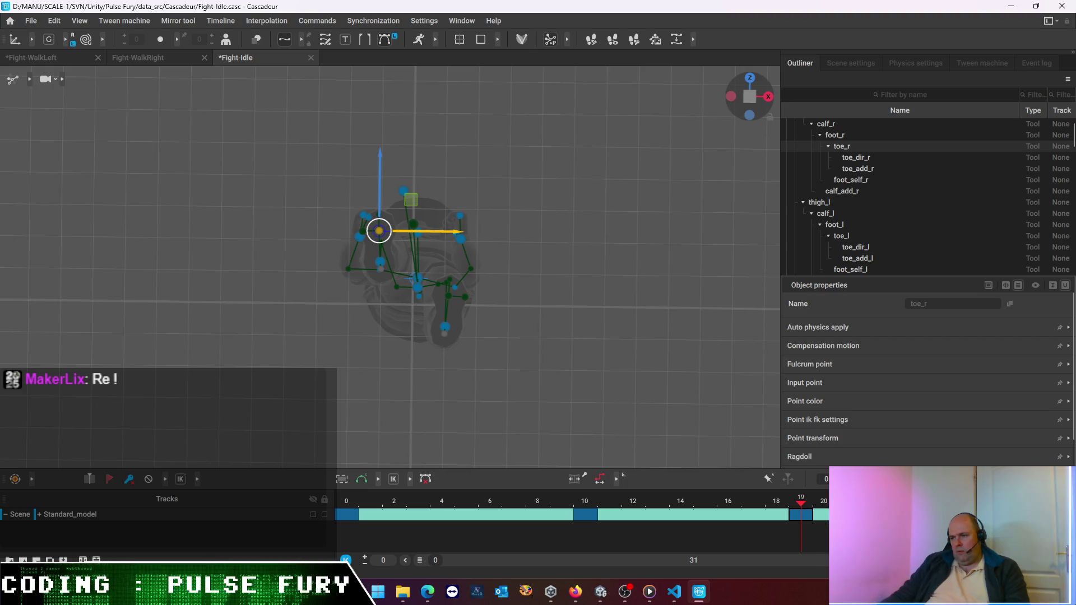
{"action": "left_click", "coordinate": [799, 515]}
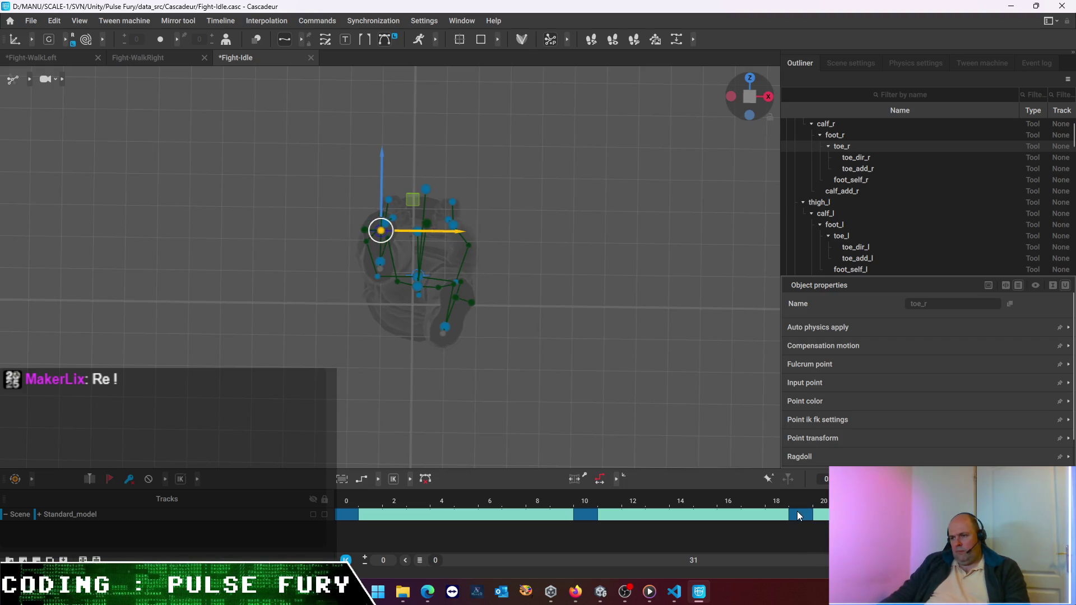
{"action": "left_click", "coordinate": [449, 297]}
{"action": "left_click_drag", "start_coordinate": [502, 296], "coordinate": [505, 300]}
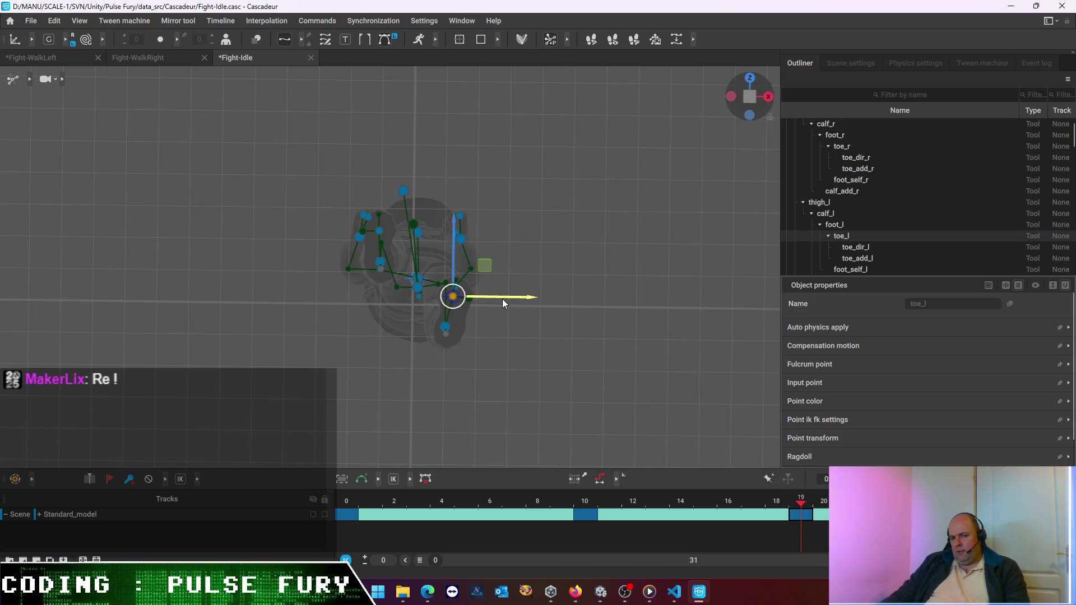
{"action": "key", "text": "Right"}
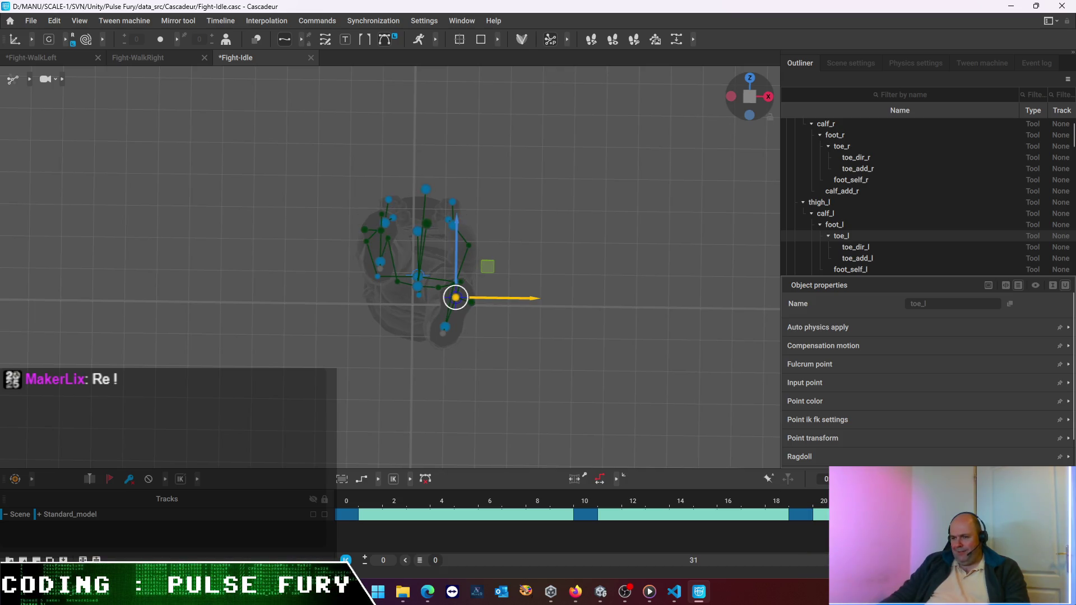
{"action": "left_click", "coordinate": [794, 517]}
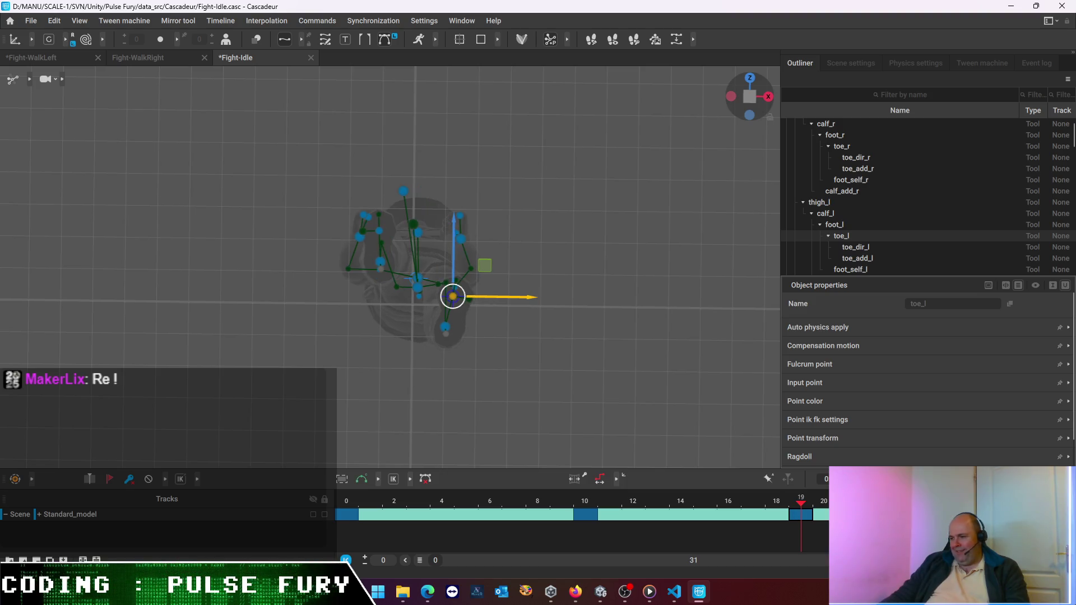
{"action": "key", "text": "Right"}
{"action": "left_click", "coordinate": [803, 516]}
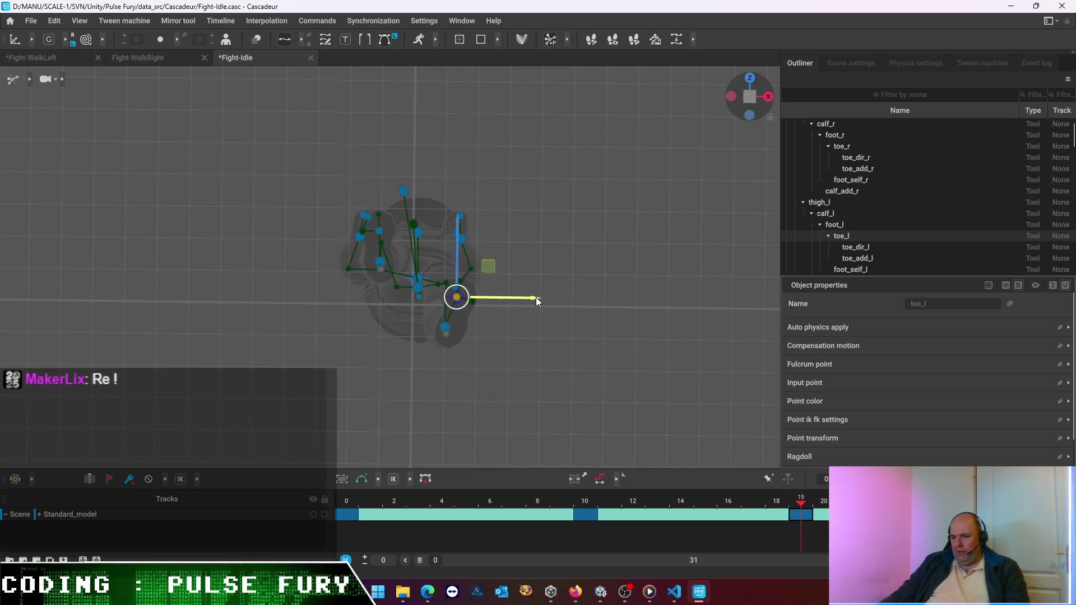
{"action": "key", "text": "Right"}
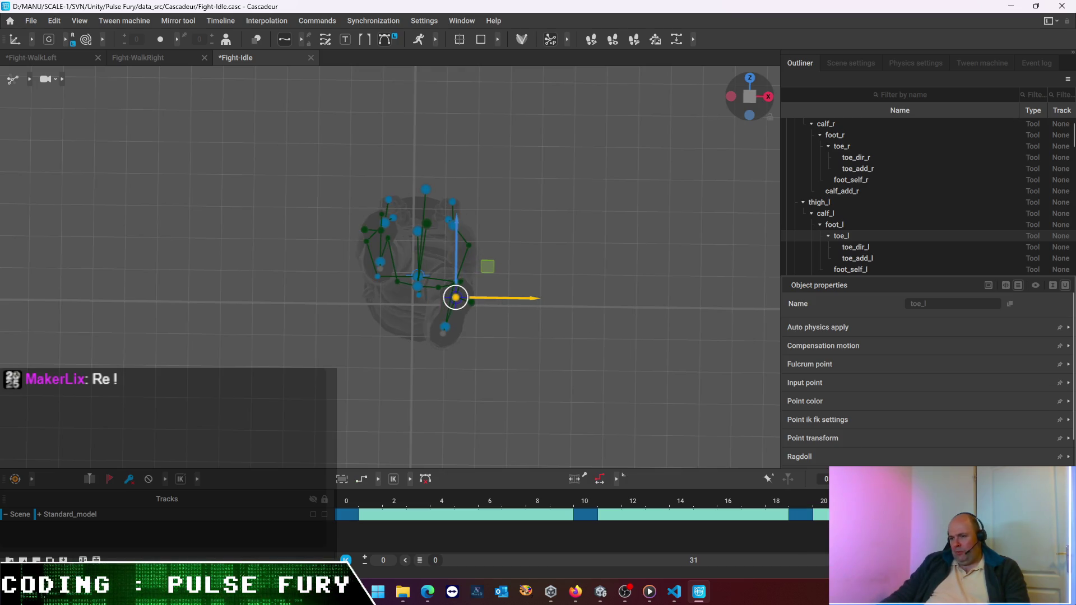
Shift the left foot left at frame 19 to match, then return to the frame-10 key in perspective
{"action": "left_click", "coordinate": [451, 325]}
{"action": "left_click_drag", "start_coordinate": [497, 328], "coordinate": [495, 328]}
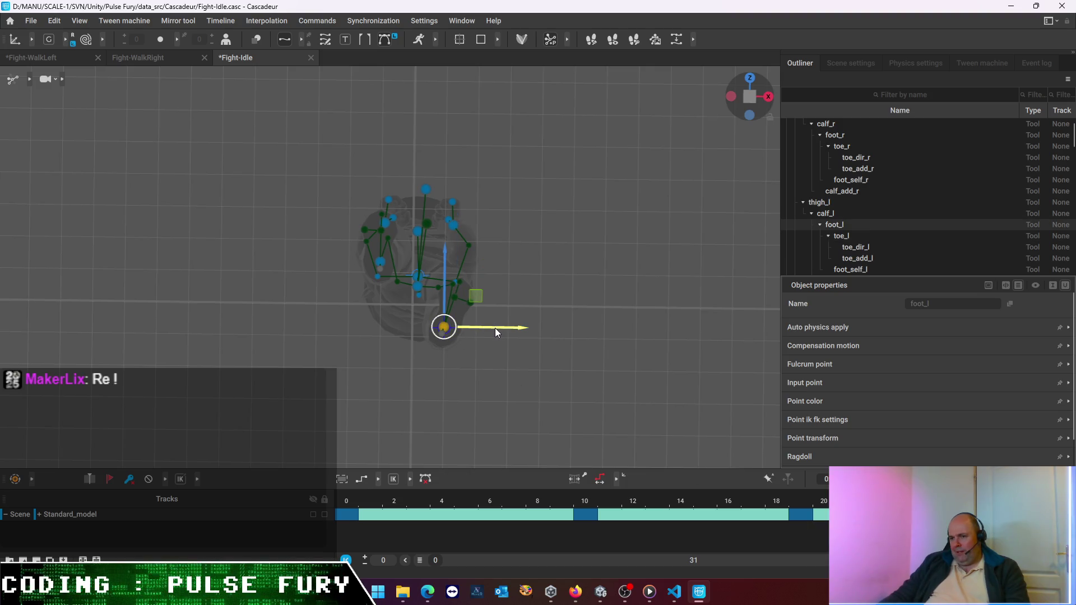
{"action": "left_click", "coordinate": [791, 516]}
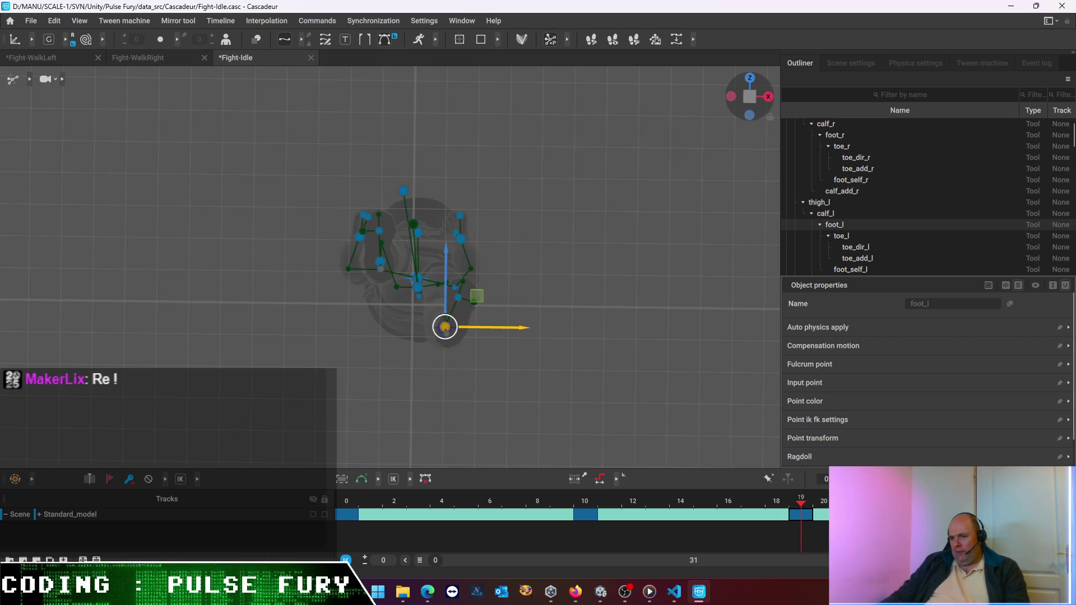
{"action": "key", "text": "Right"}
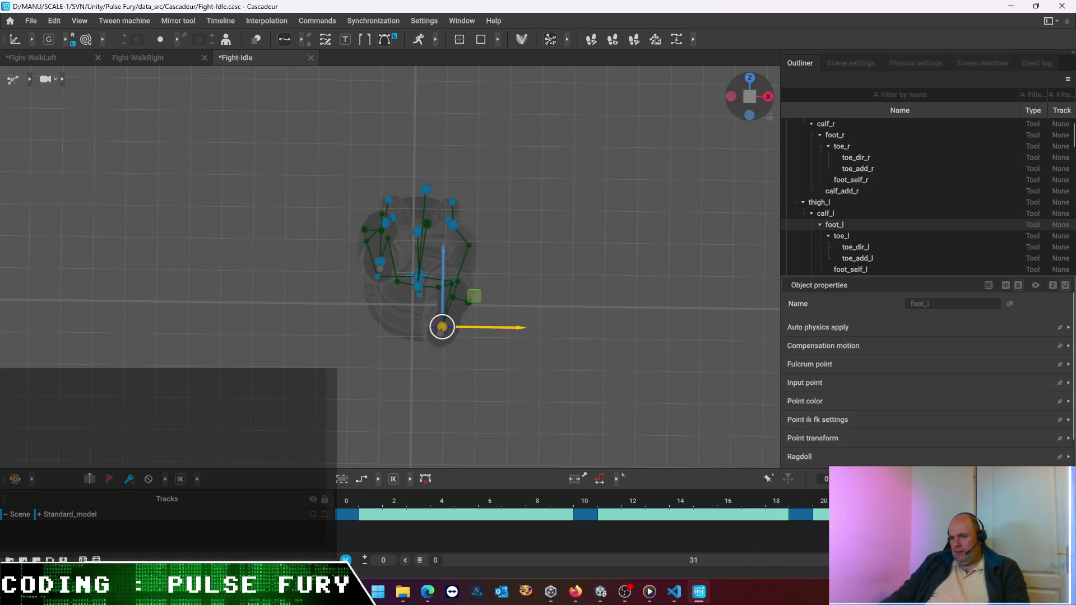
{"action": "left_click", "coordinate": [801, 514]}
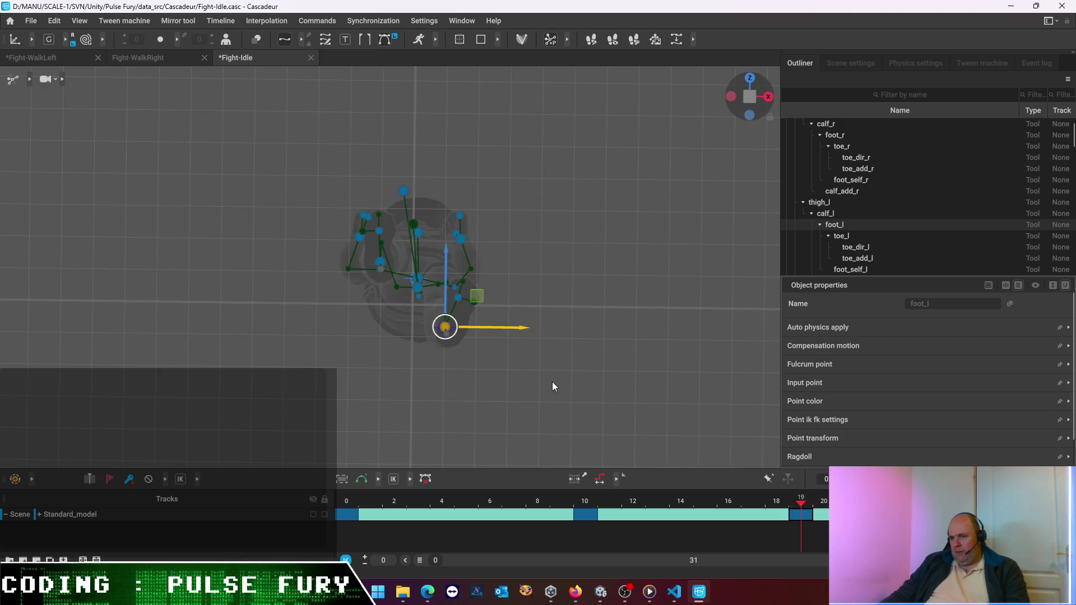
{"action": "left_click_drag", "start_coordinate": [511, 330], "coordinate": [512, 329]}
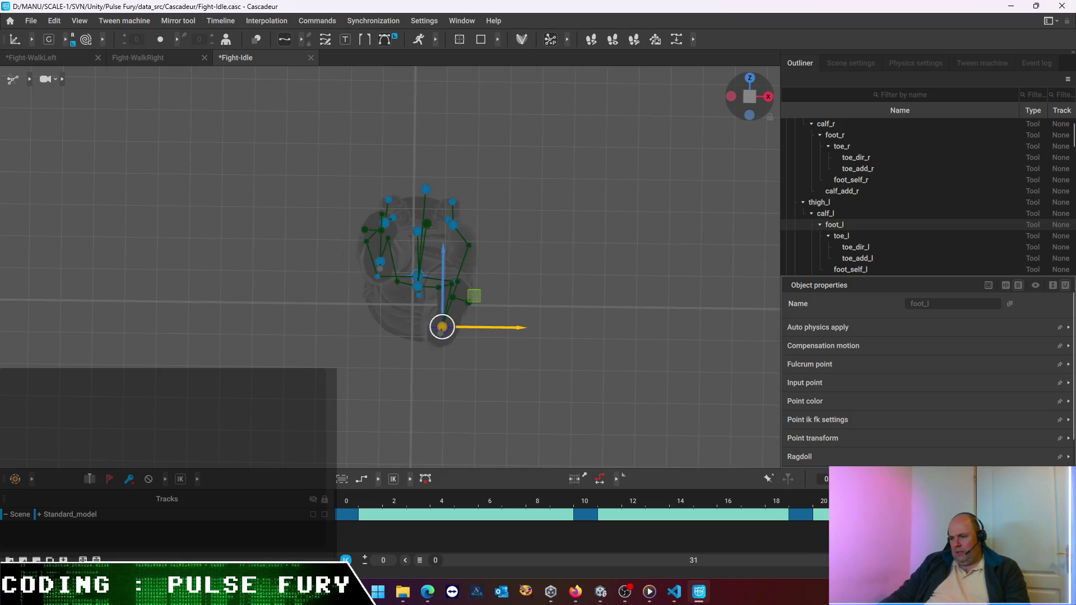
{"action": "left_click", "coordinate": [798, 515]}
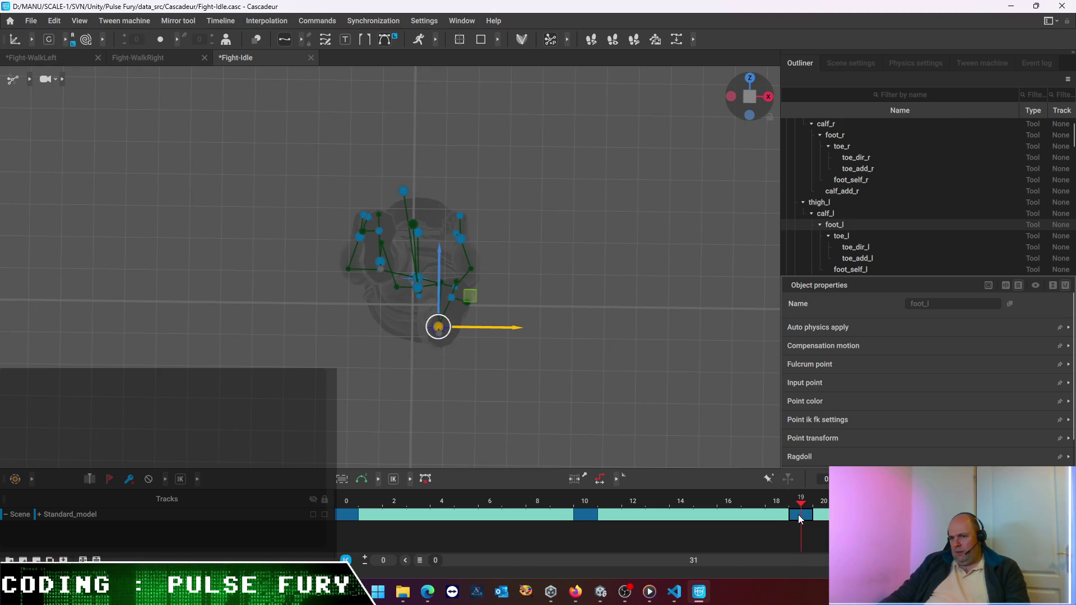
{"action": "left_click", "coordinate": [584, 512]}
{"action": "mouse_move", "coordinate": [609, 428]}
{"action": "right_mouse_down"}
{"action": "mouse_move", "coordinate": [555, 360]}
{"action": "mouse_move", "coordinate": [537, 467]}
{"action": "mouse_move", "coordinate": [657, 550]}
{"action": "right_mouse_up"}
{"action": "left_click", "coordinate": [754, 96]}
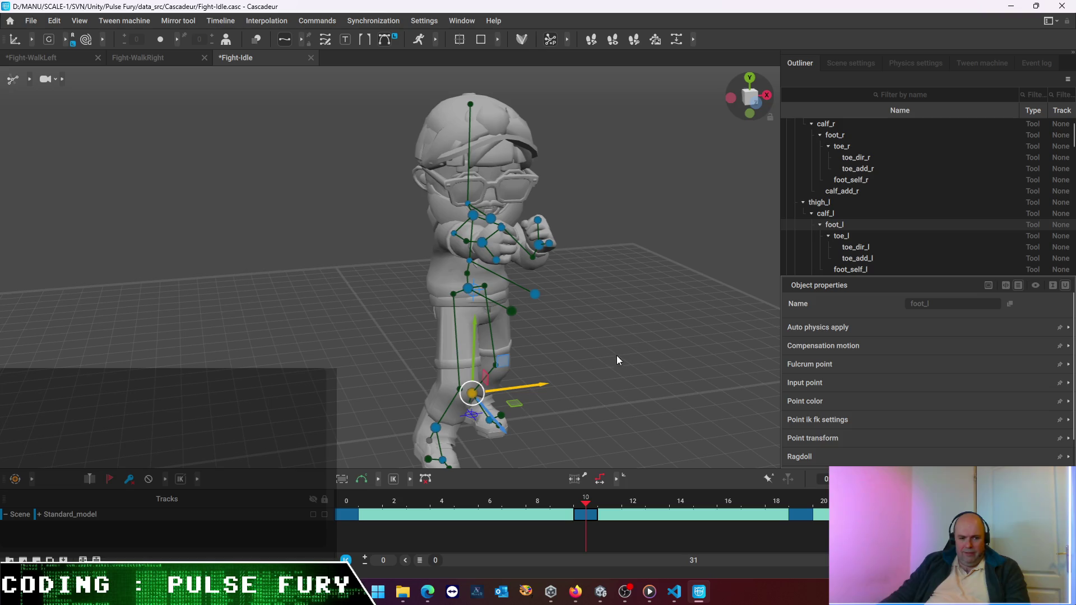
{"action": "middle_click_drag", "start_coordinate": [649, 382], "coordinate": [582, 369]}
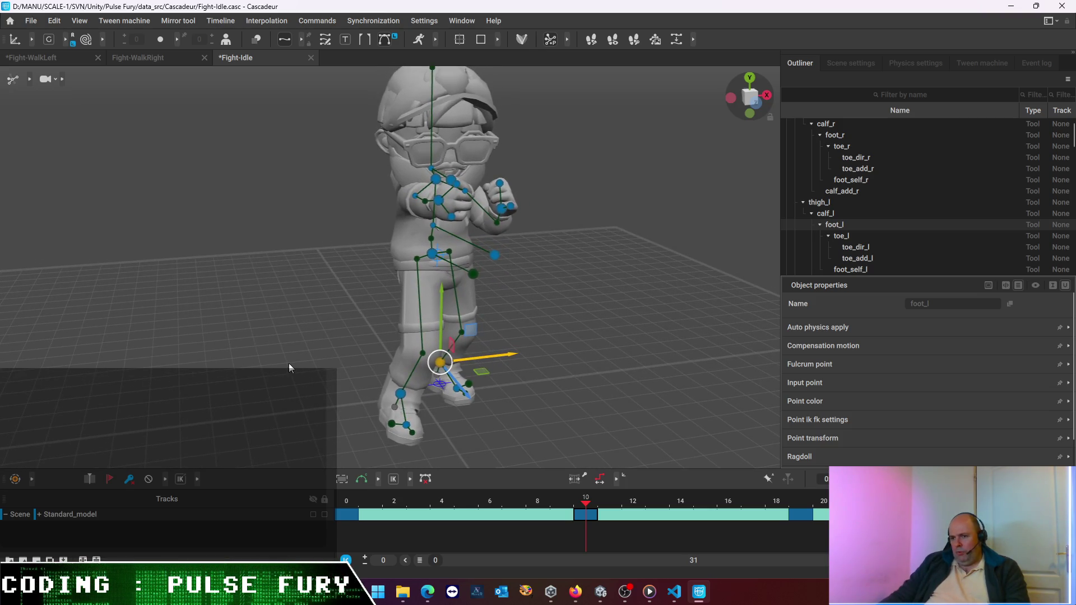
{"action": "right_click_drag", "start_coordinate": [279, 283], "coordinate": [574, 407]}
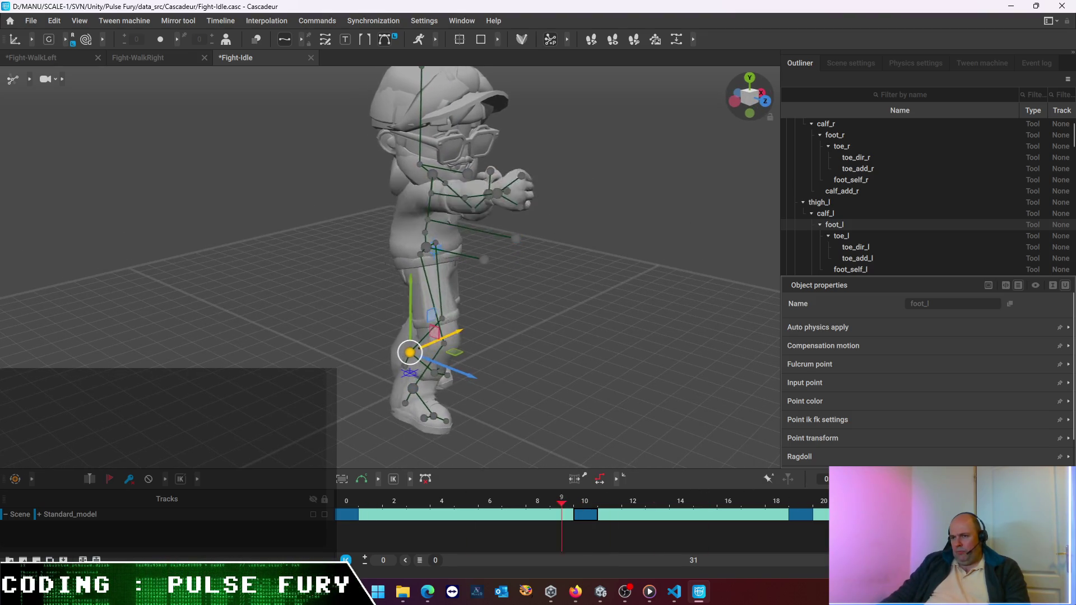
{"action": "right_click_drag", "start_coordinate": [711, 328], "coordinate": [574, 286]}
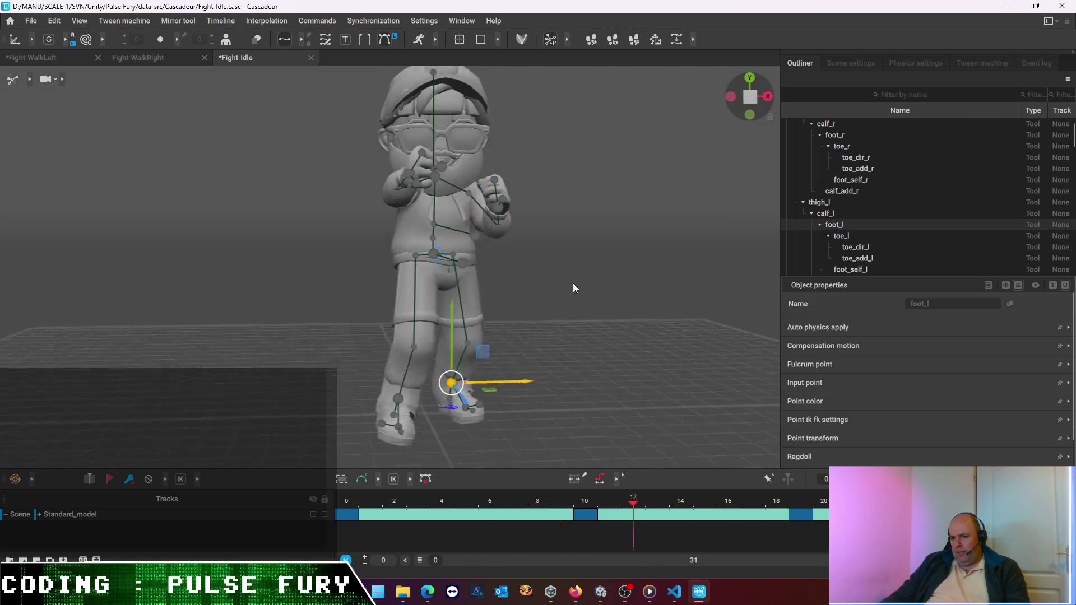
{"action": "key", "text": "Right"}
{"action": "mouse_move", "coordinate": [544, 252]}
{"action": "right_mouse_down"}
{"action": "mouse_move", "coordinate": [455, 345]}
{"action": "mouse_move", "coordinate": [567, 257]}
{"action": "right_mouse_up"}
{"action": "key", "text": "Right"}
{"action": "key", "text": "Right"}
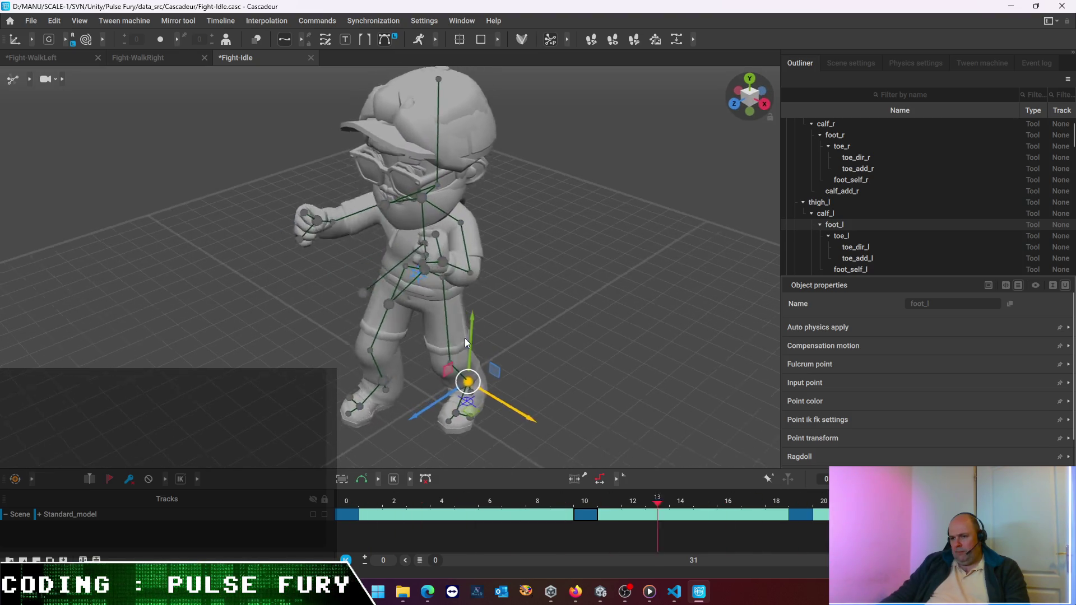
{"action": "key", "text": "Right"}
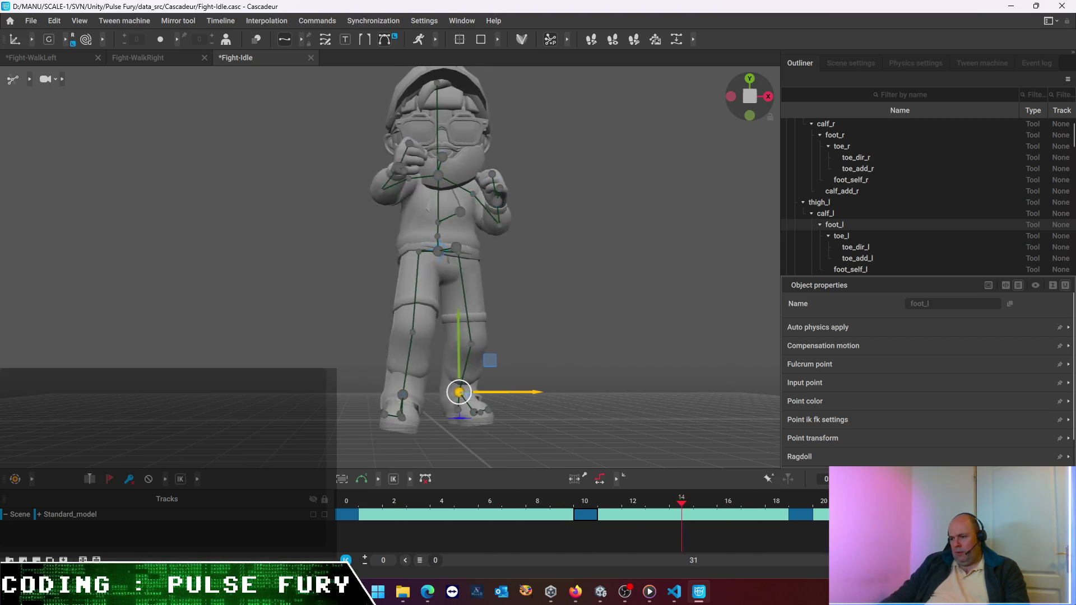
{"action": "key", "text": "Left"}
{"action": "key", "text": "Left"}
{"action": "key", "text": "Left"}
{"action": "key", "text": "ctrl+a"}
{"action": "key", "text": "Left"}
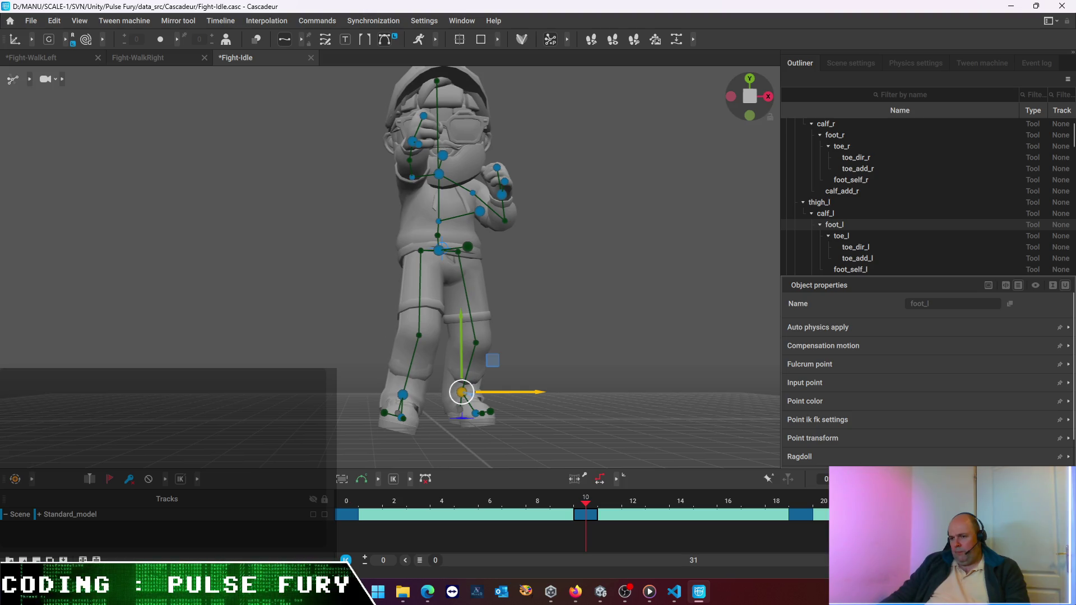
{"action": "key", "text": "Home"}
{"action": "key", "text": "ctrl+Right"}
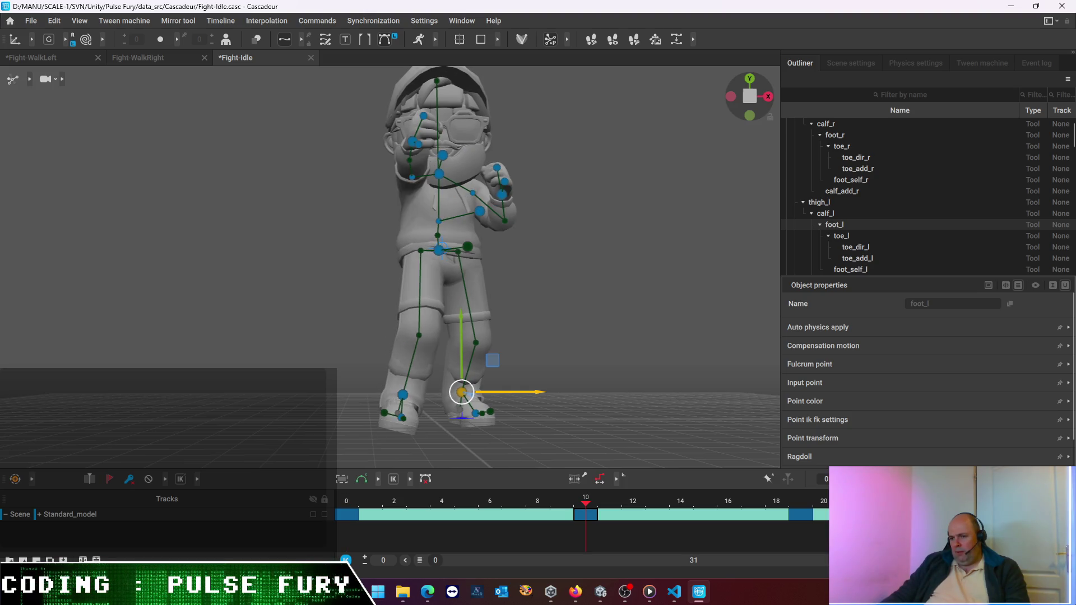
{"action": "left_click", "coordinate": [383, 415]}
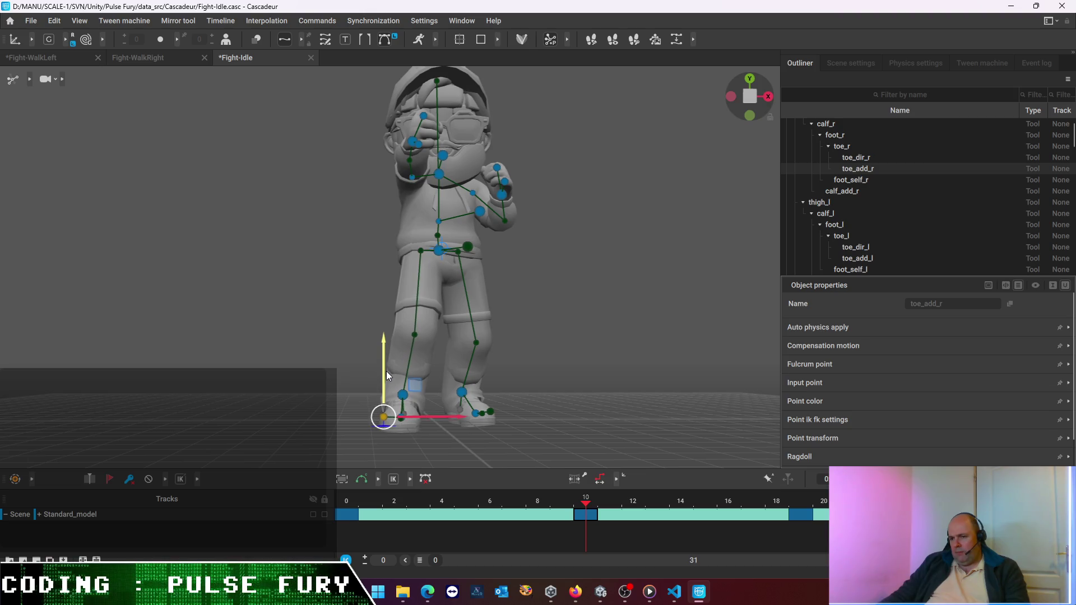
Lower the toe_add_l point slightly at frame 10 and again at frame 19 so the foot rests on the floor
{"action": "mouse_move", "coordinate": [521, 399]}
{"action": "right_mouse_down"}
{"action": "mouse_move", "coordinate": [561, 394]}
{"action": "mouse_move", "coordinate": [554, 366]}
{"action": "mouse_move", "coordinate": [558, 386]}
{"action": "right_mouse_up"}
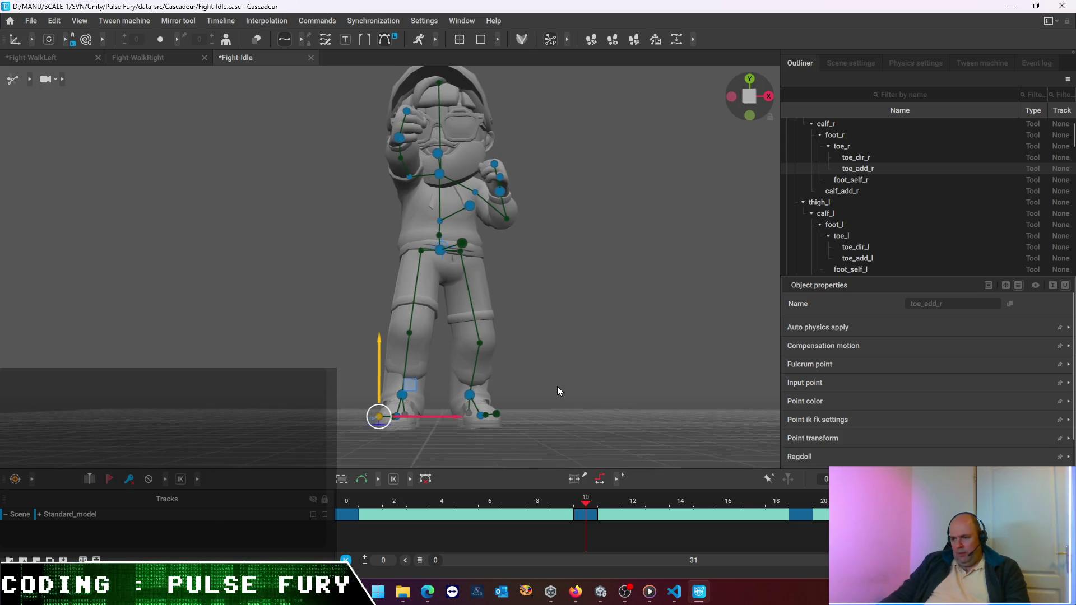
{"action": "left_click", "coordinate": [495, 413]}
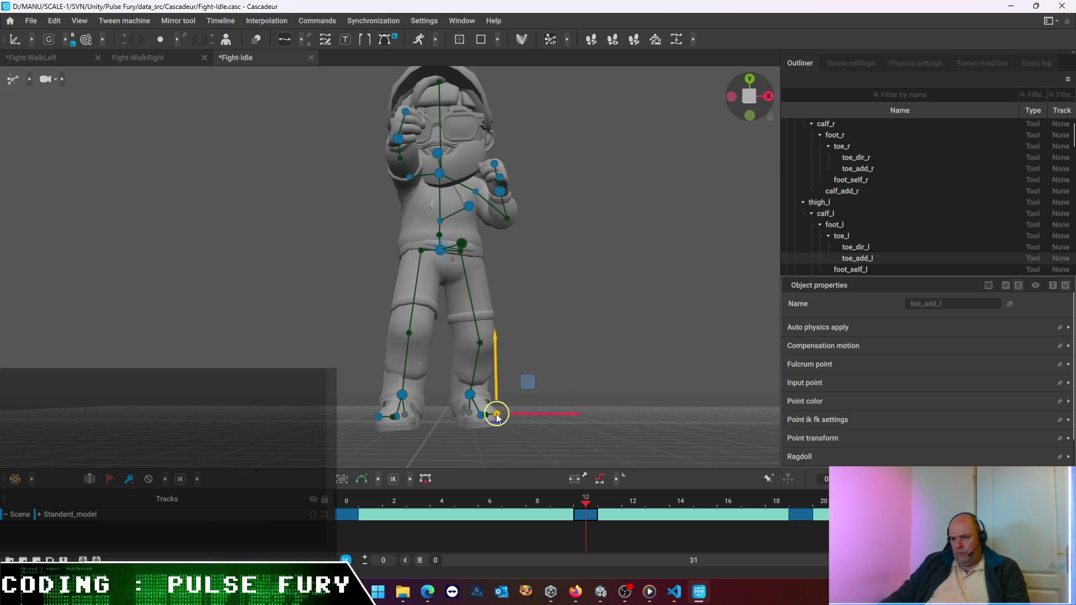
{"action": "left_click_drag", "start_coordinate": [493, 355], "coordinate": [496, 359]}
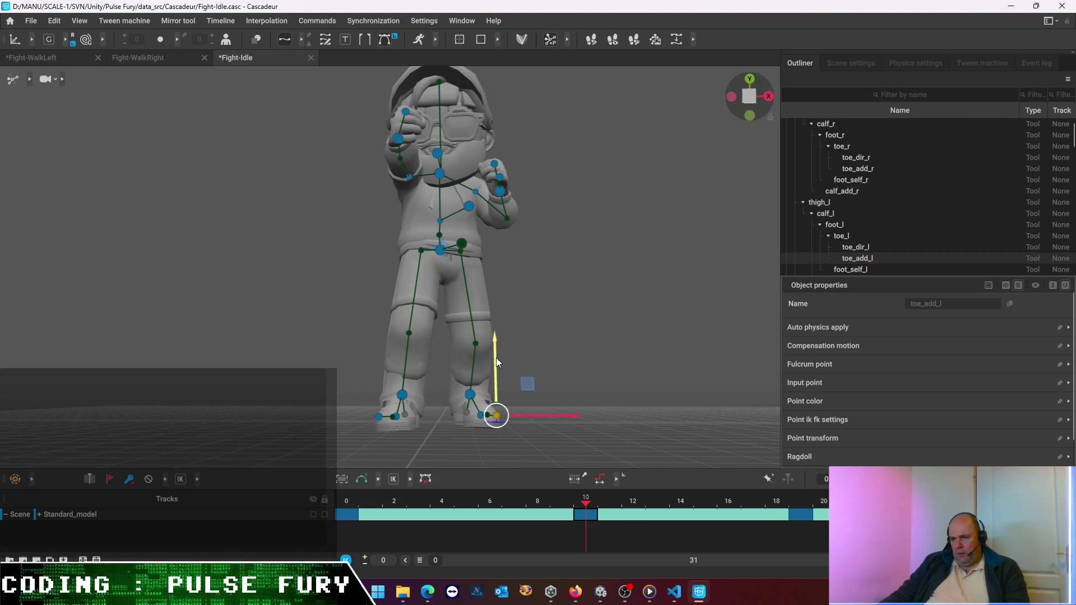
{"action": "left_click", "coordinate": [803, 515]}
{"action": "left_click_drag", "start_coordinate": [491, 337], "coordinate": [490, 340]}
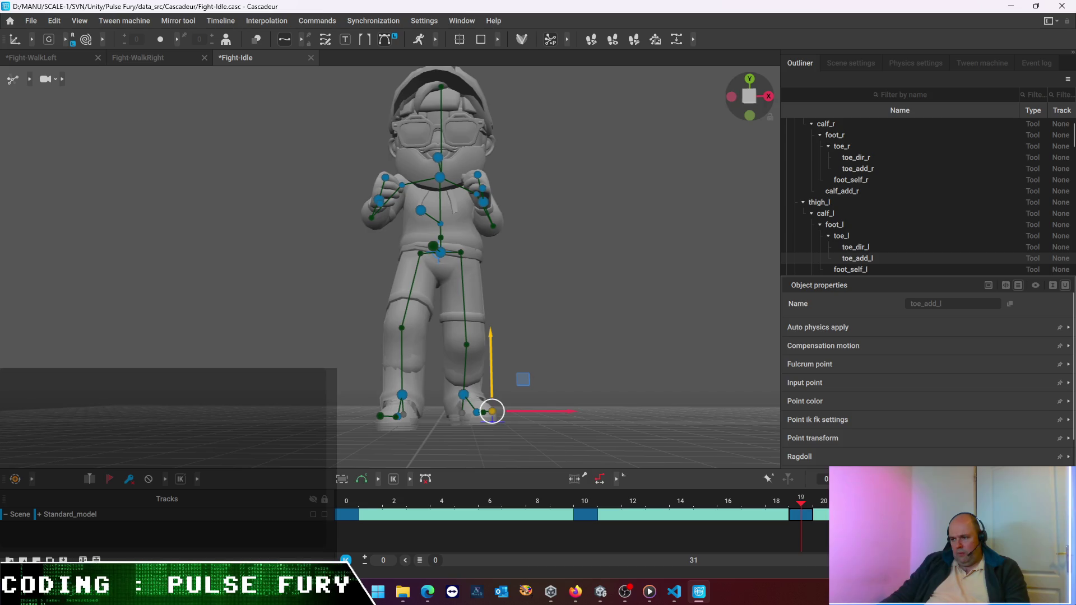
Play the animation from a higher angle to check the foot, then return to frame 10
{"action": "left_click", "coordinate": [346, 560]}
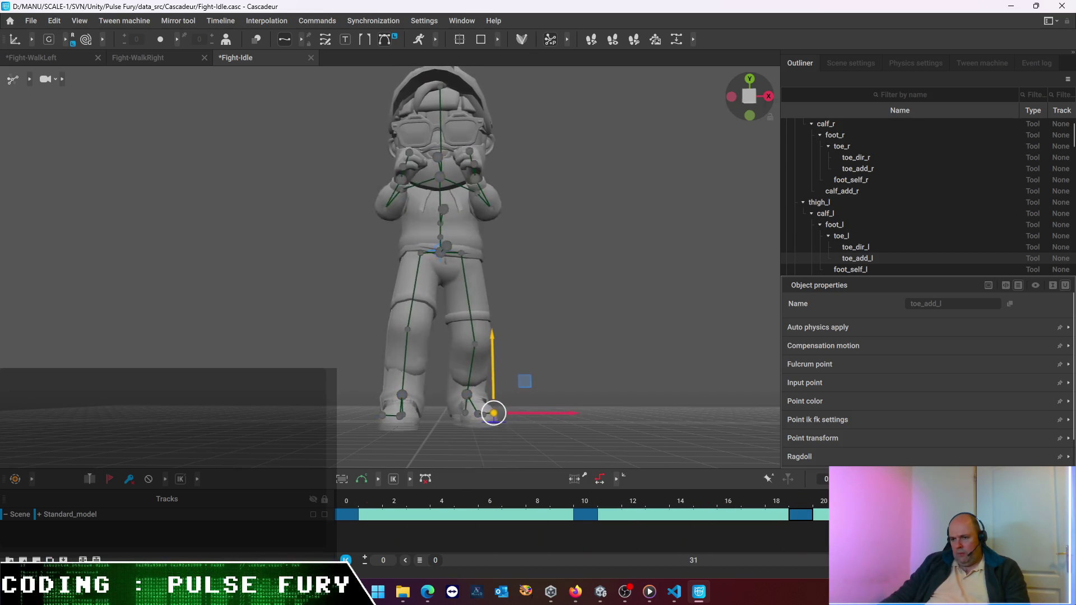
{"action": "right_click_drag", "start_coordinate": [588, 352], "coordinate": [604, 407]}
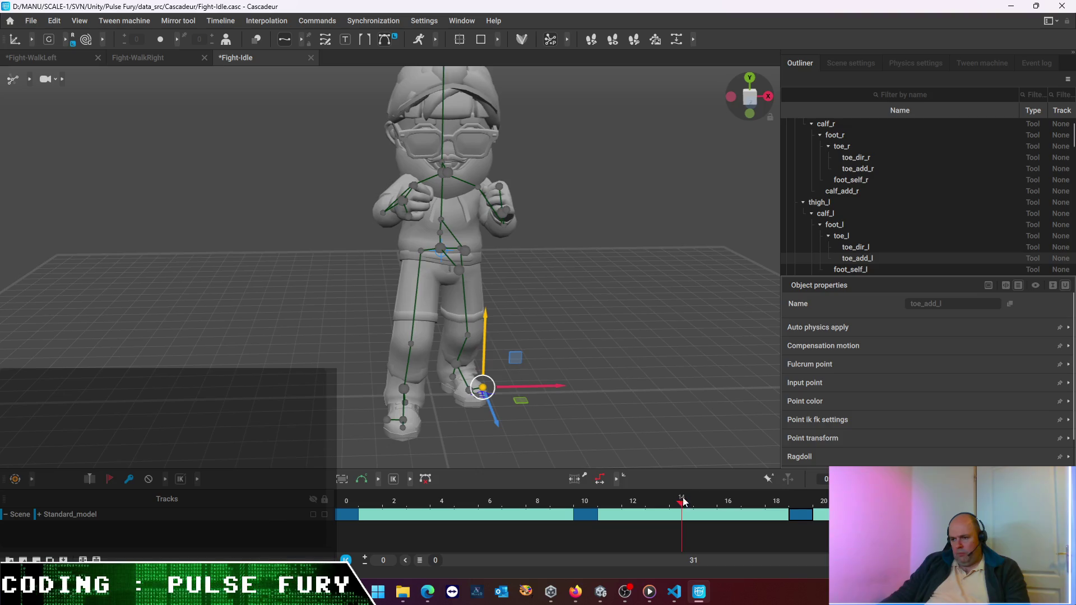
{"action": "mouse_move", "coordinate": [685, 512]}
{"action": "left_mouse_down"}
{"action": "mouse_move", "coordinate": [347, 503]}
{"action": "mouse_move", "coordinate": [586, 505]}
{"action": "left_mouse_up"}
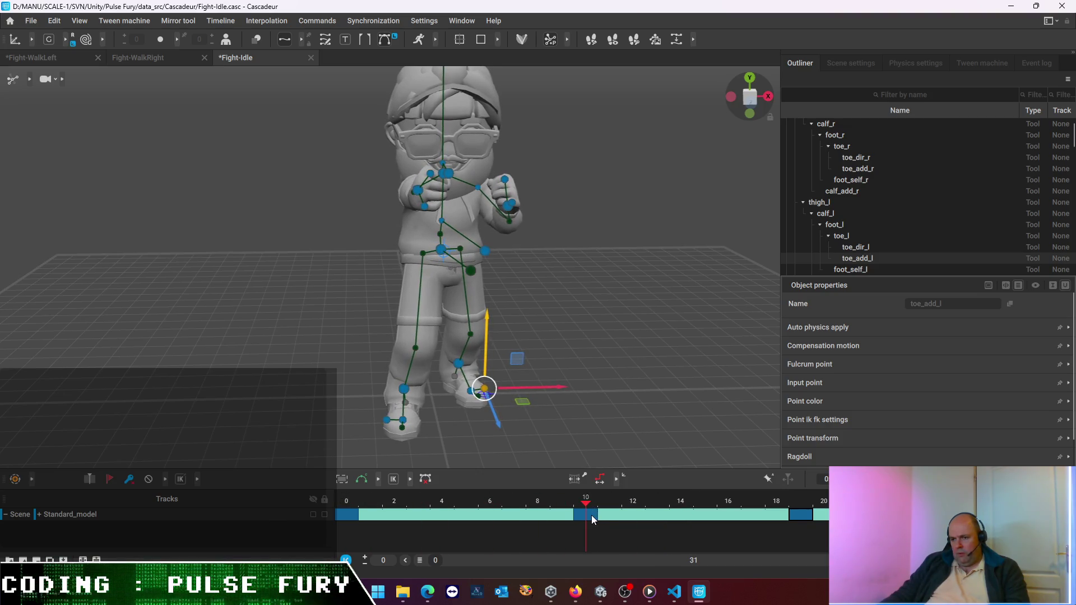
{"action": "left_click", "coordinate": [402, 428]}
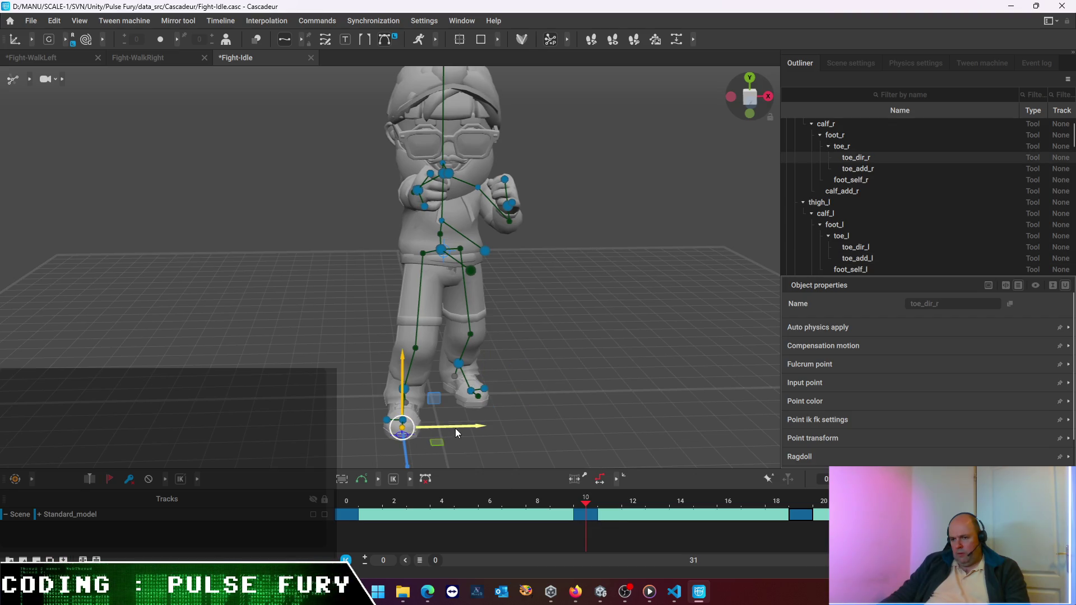
{"action": "left_click", "coordinate": [387, 420]}
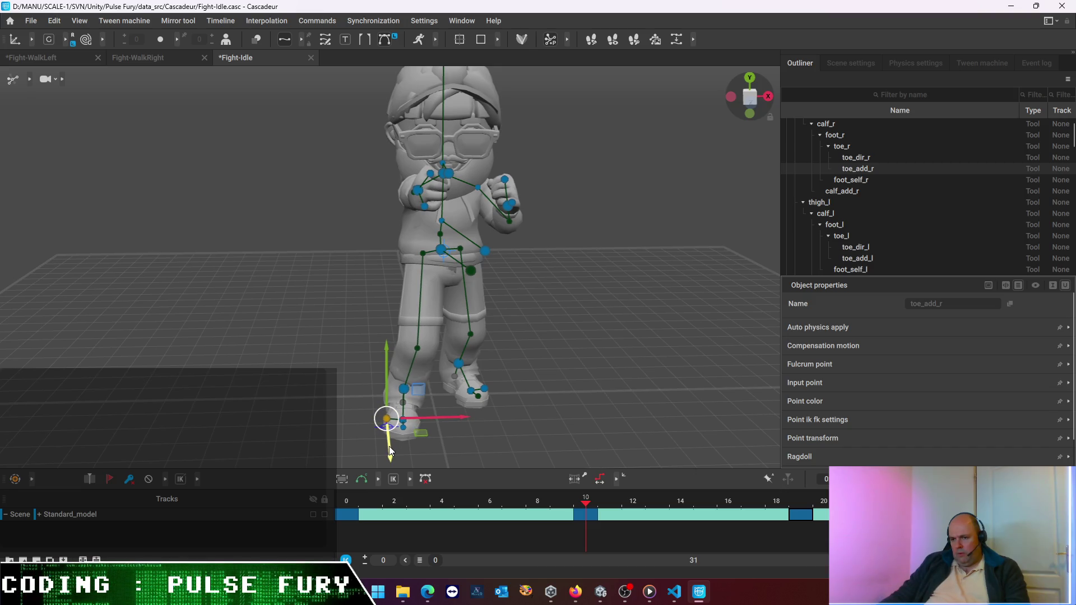
{"action": "left_click", "coordinate": [457, 430]}
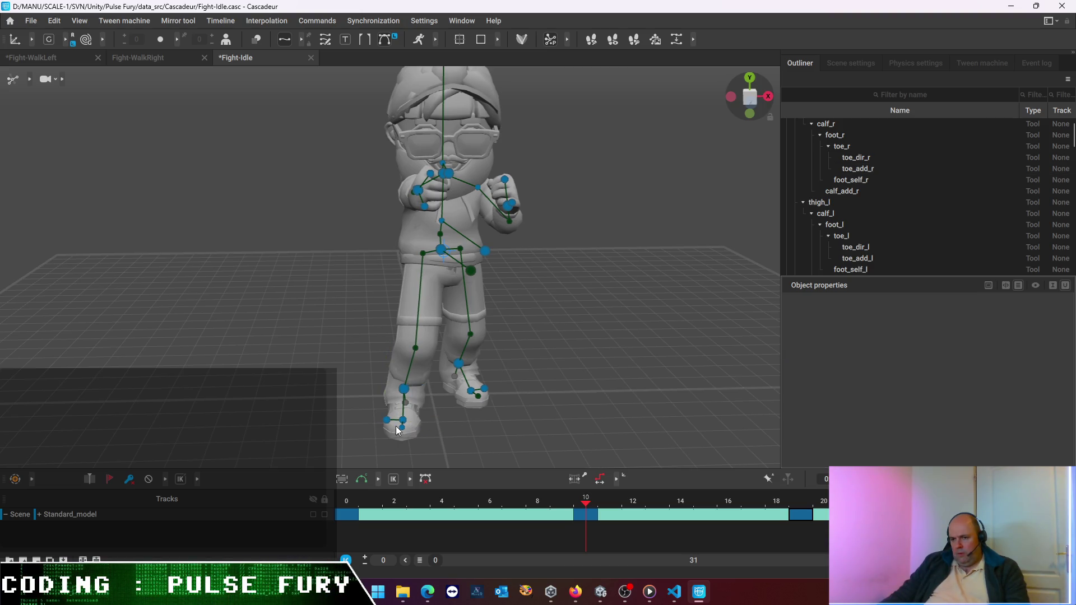
{"action": "left_click", "coordinate": [405, 422]}
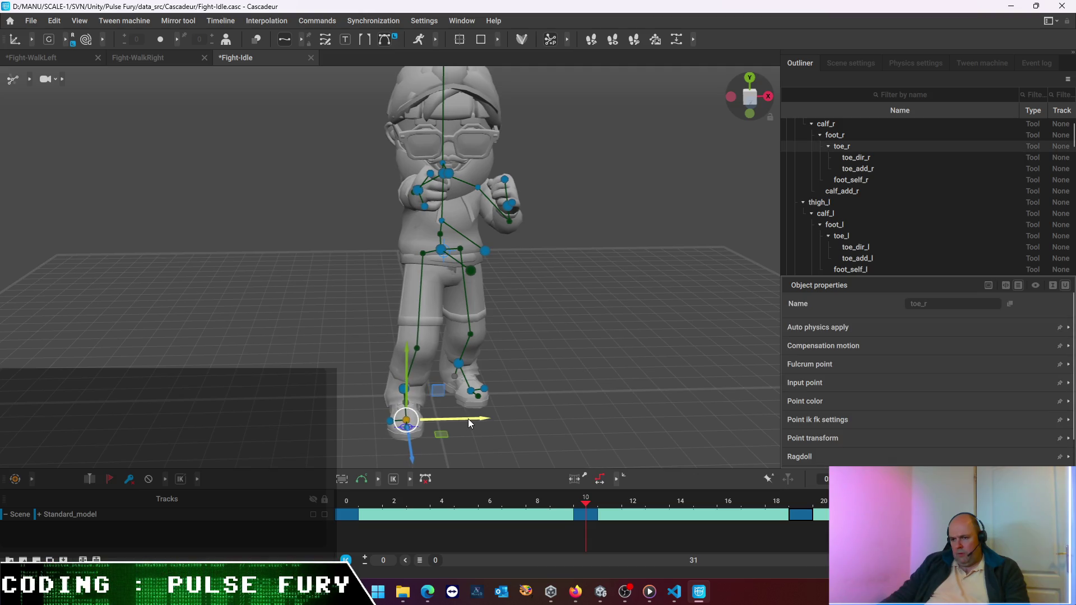
{"action": "left_click", "coordinate": [350, 519]}
{"action": "left_click", "coordinate": [592, 516]}
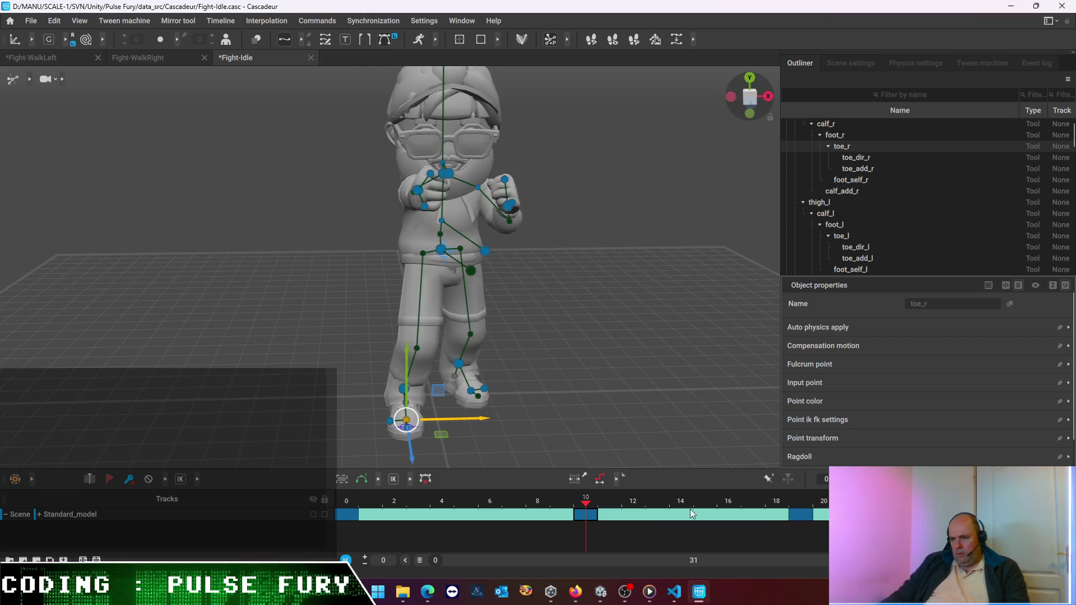
{"action": "left_click", "coordinate": [804, 516]}
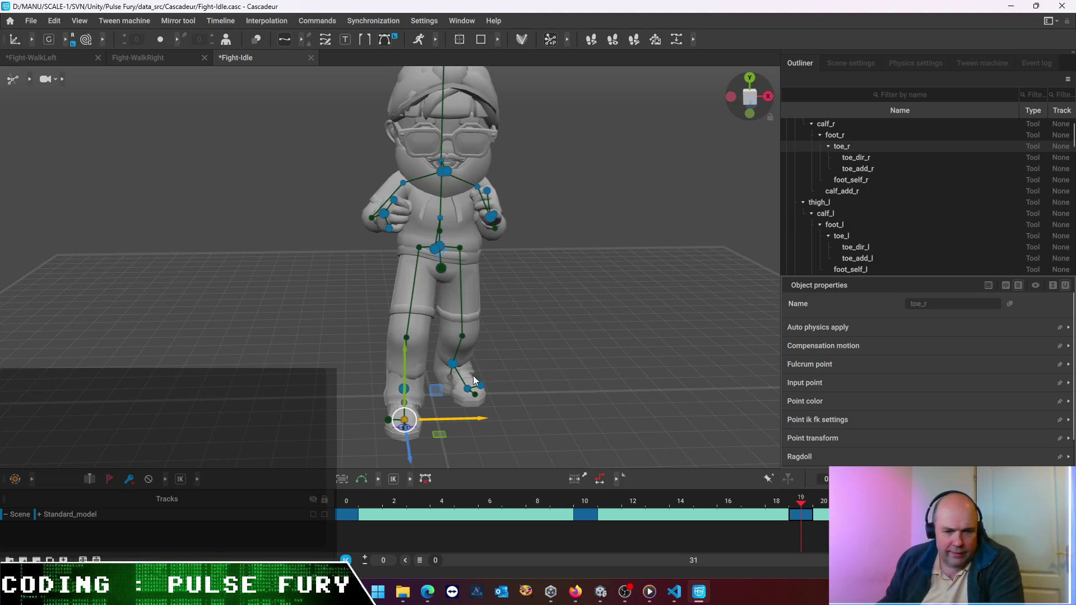
{"action": "left_click", "coordinate": [586, 519]}
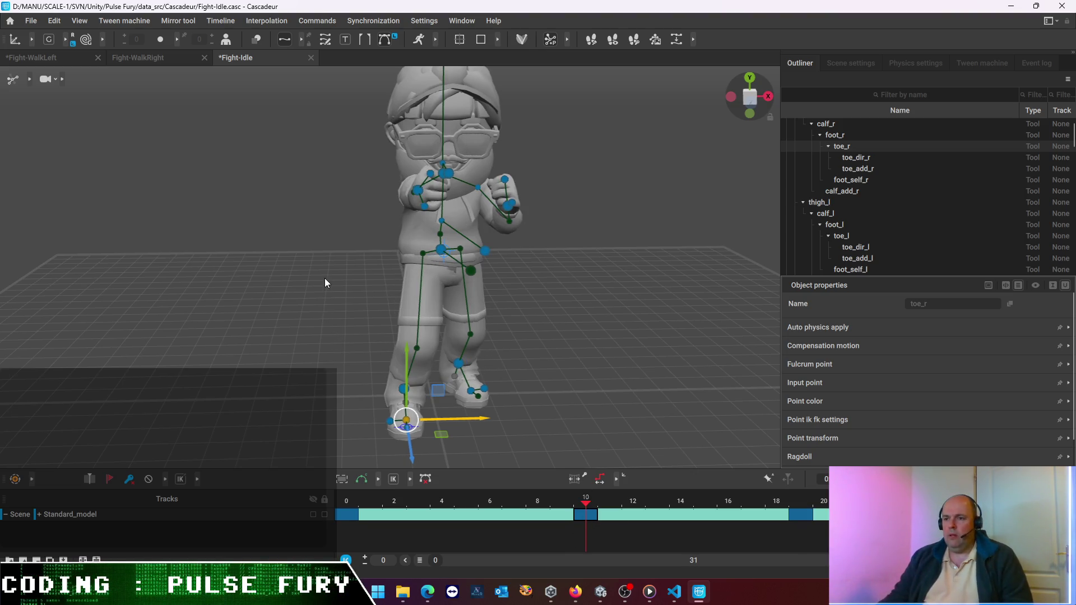
{"action": "middle_click_drag", "start_coordinate": [325, 279], "coordinate": [504, 262]}
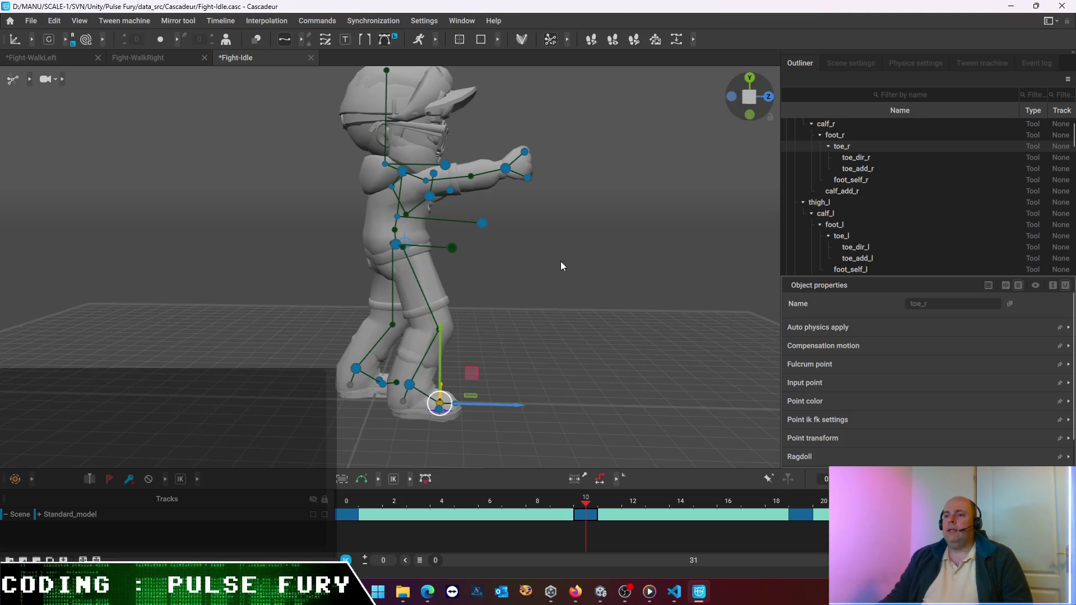
Adjust the neck vertically on the frame-10 key
{"action": "left_click", "coordinate": [561, 262]}
{"action": "left_click", "coordinate": [402, 174]}
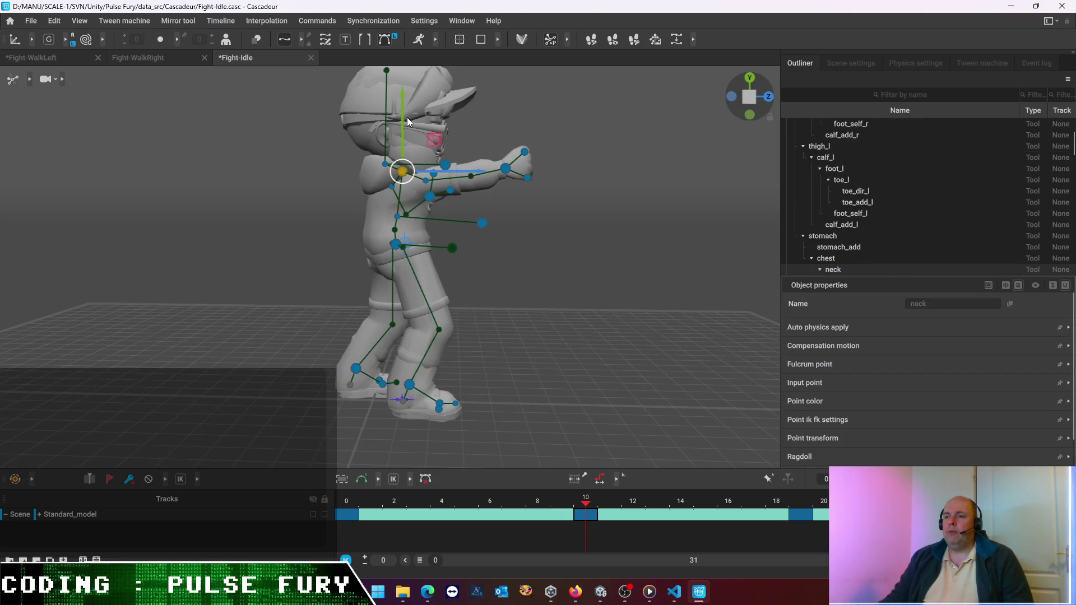
{"action": "left_click_drag", "start_coordinate": [403, 115], "coordinate": [404, 120]}
Lower the pelvis and nudge it slightly forward to deepen the crouch, then scrub to check
{"action": "left_click", "coordinate": [395, 243]}
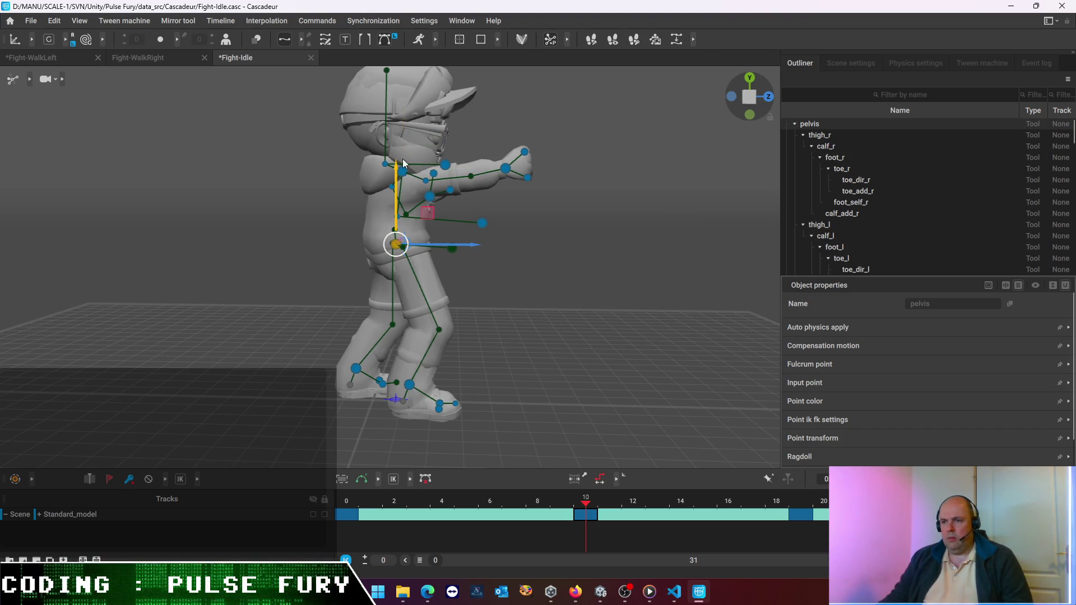
{"action": "left_click_drag", "start_coordinate": [394, 170], "coordinate": [399, 181]}
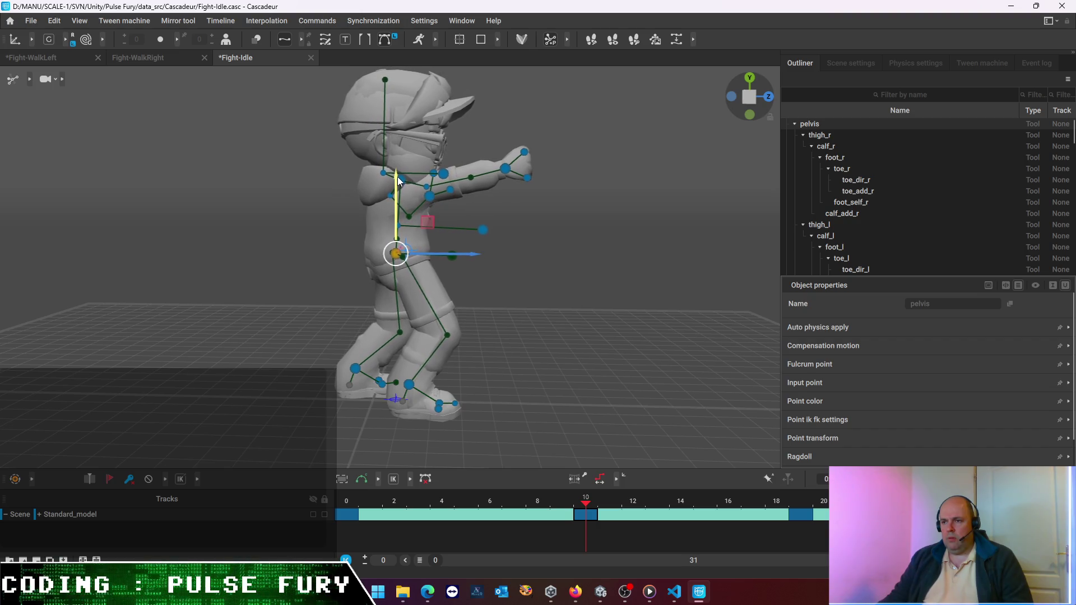
{"action": "left_click_drag", "start_coordinate": [474, 251], "coordinate": [477, 252]}
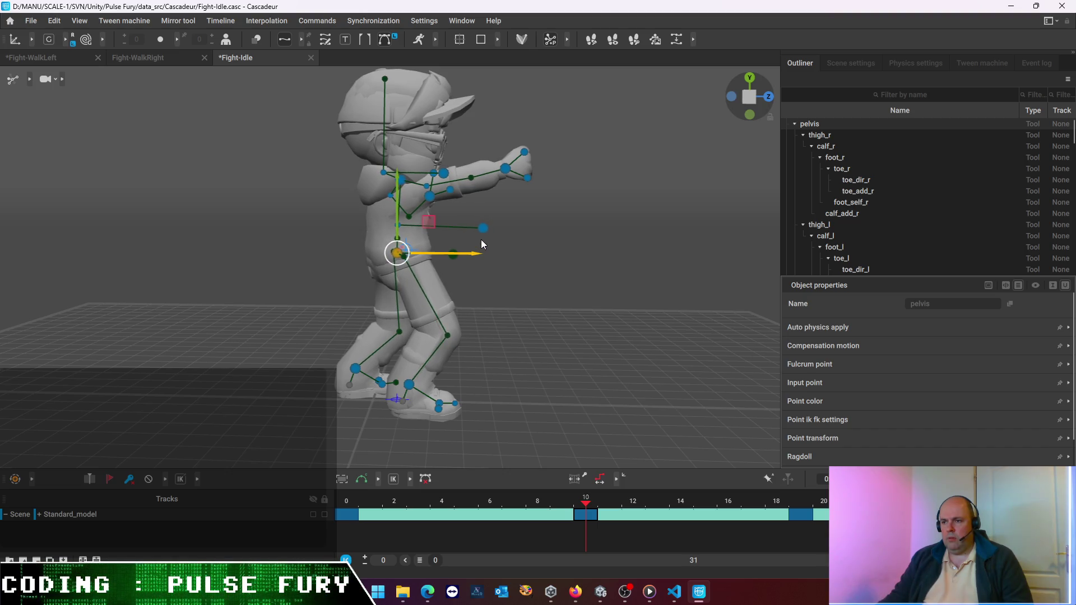
{"action": "left_click", "coordinate": [552, 226]}
{"action": "left_click_drag", "start_coordinate": [589, 514], "coordinate": [577, 503]}
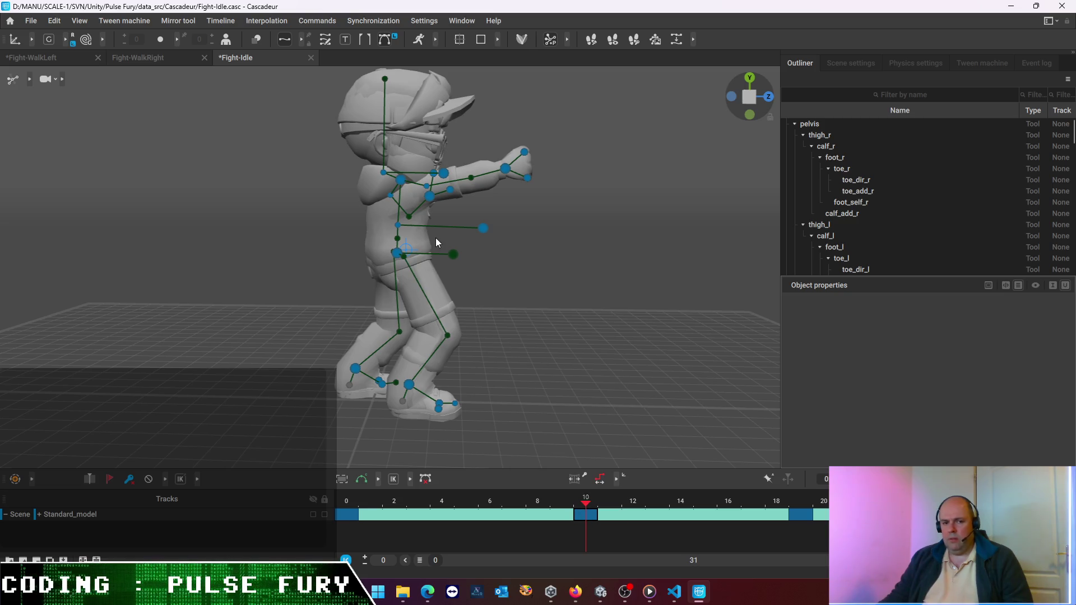
Select the head controller and view the character from a front three-quarter angle
{"action": "left_click", "coordinate": [384, 172]}
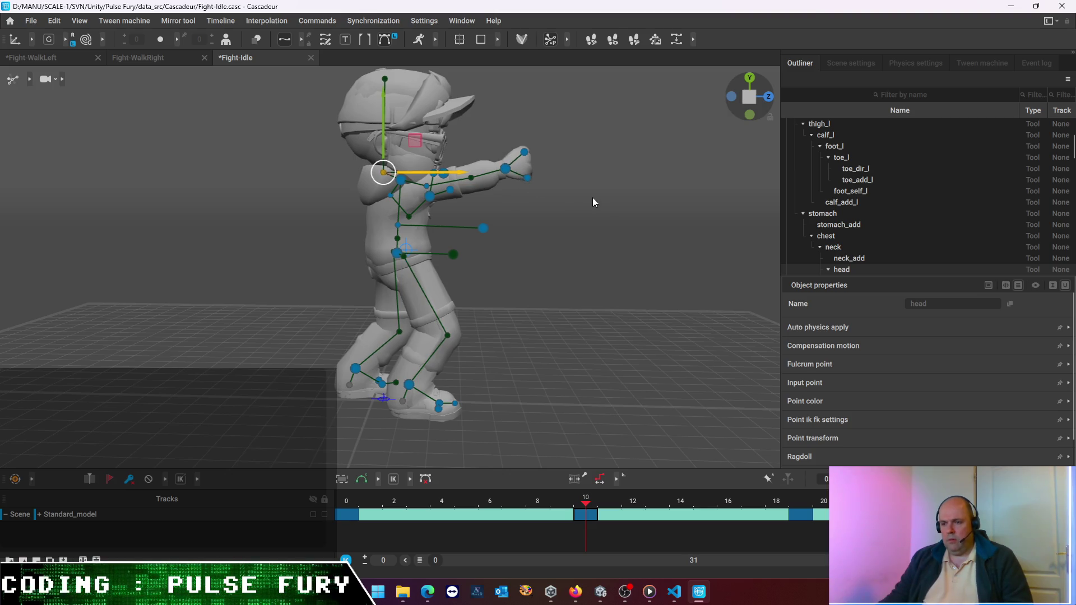
{"action": "mouse_move", "coordinate": [609, 208]}
{"action": "right_mouse_down"}
{"action": "mouse_move", "coordinate": [454, 267]}
{"action": "mouse_move", "coordinate": [552, 285]}
{"action": "right_mouse_up"}
Tilt the head slightly via the head direction controller, then play and stop on frame 19
{"action": "left_click", "coordinate": [511, 172]}
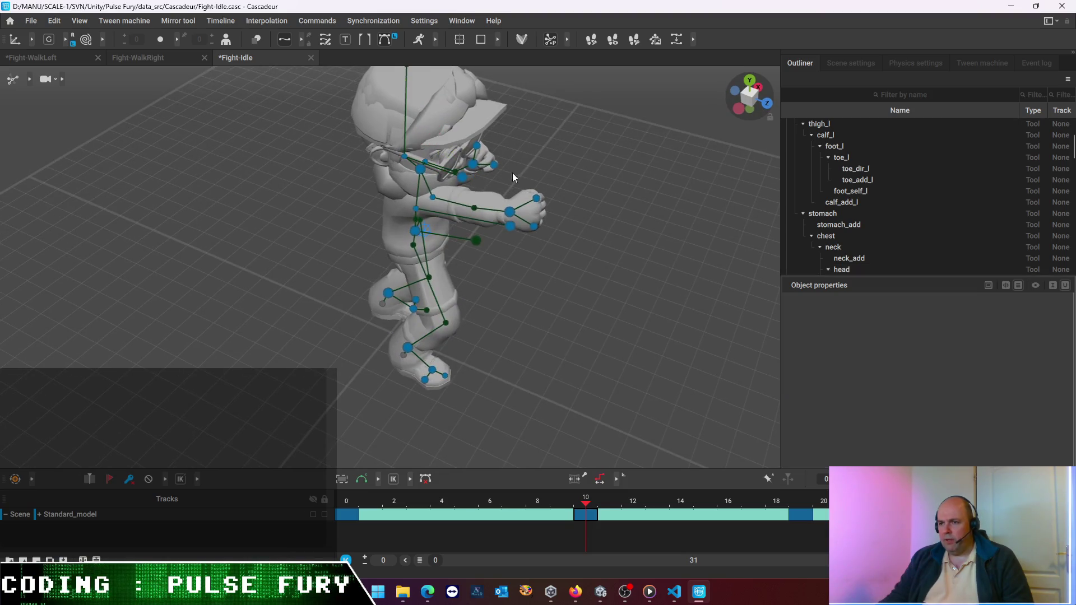
{"action": "left_click", "coordinate": [462, 177]}
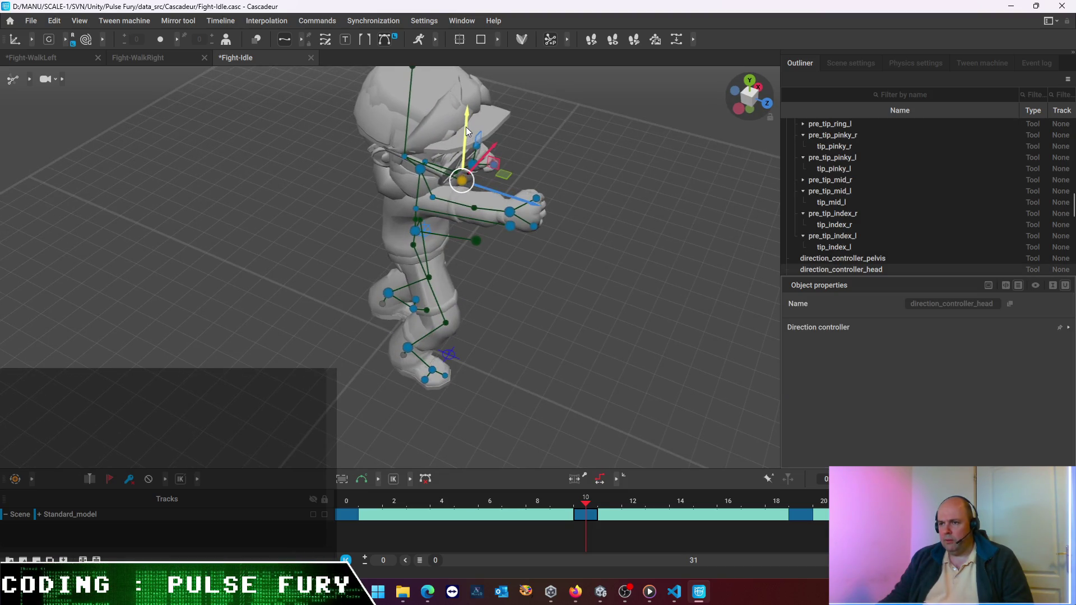
{"action": "left_click_drag", "start_coordinate": [466, 124], "coordinate": [466, 120]}
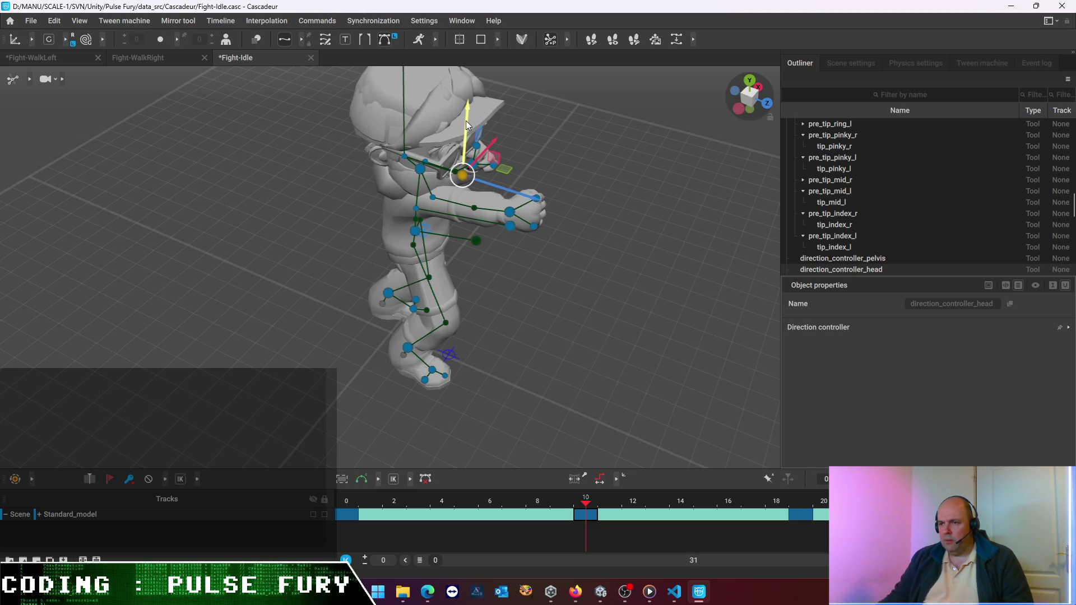
{"action": "key", "text": "space"}
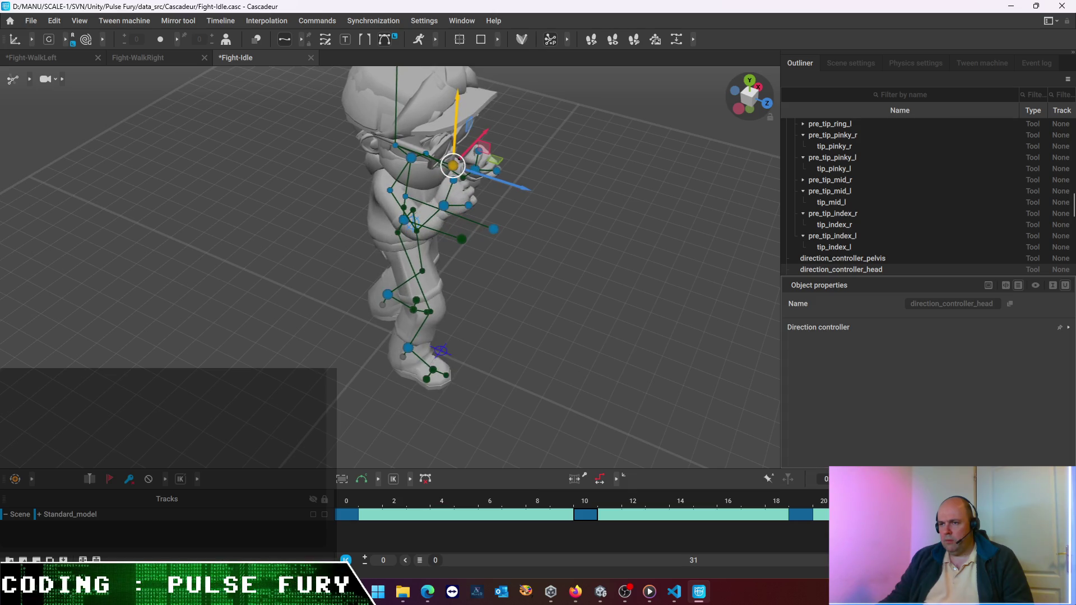
{"action": "left_click", "coordinate": [800, 527]}
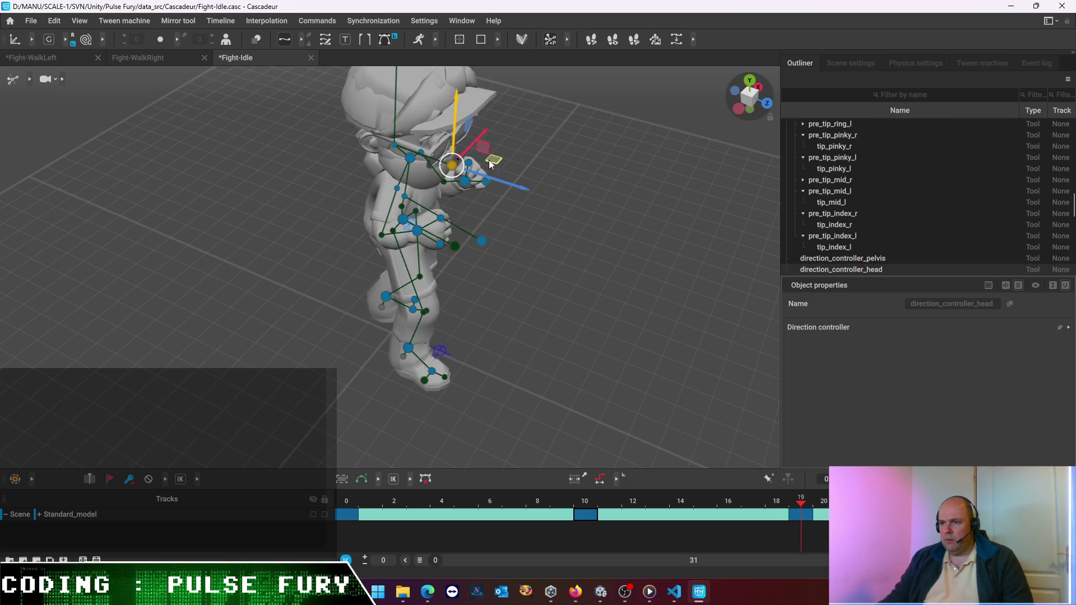
Tilt the head at frame 19, return to frame 10 and pick the right hand controller
{"action": "left_click", "coordinate": [508, 183]}
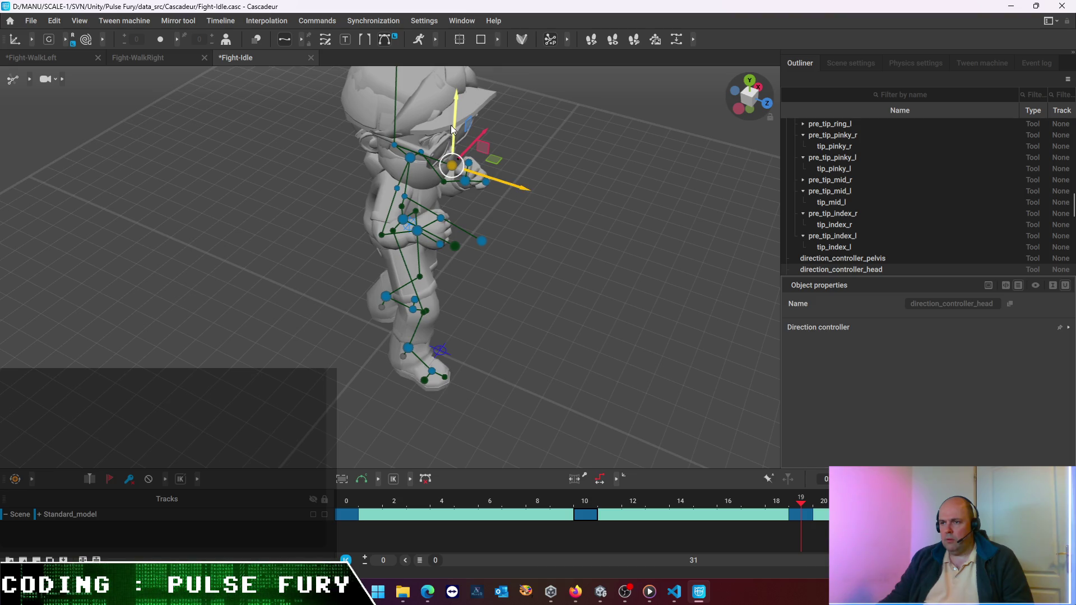
{"action": "left_click_drag", "start_coordinate": [454, 124], "coordinate": [453, 129]}
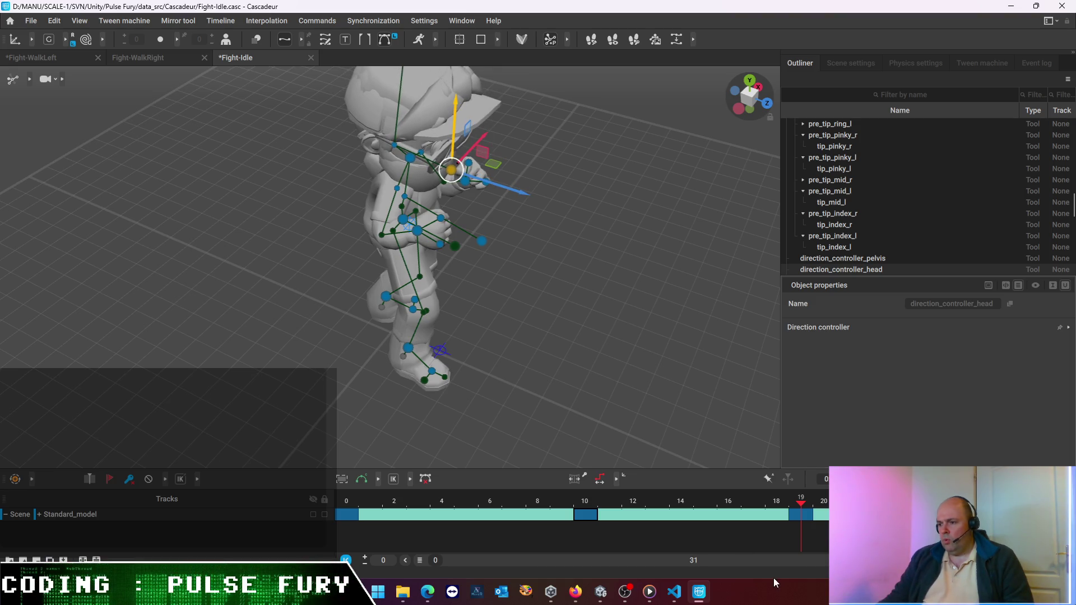
{"action": "mouse_move", "coordinate": [801, 508]}
{"action": "left_mouse_down"}
{"action": "mouse_move", "coordinate": [564, 502]}
{"action": "mouse_move", "coordinate": [586, 501]}
{"action": "left_mouse_up"}
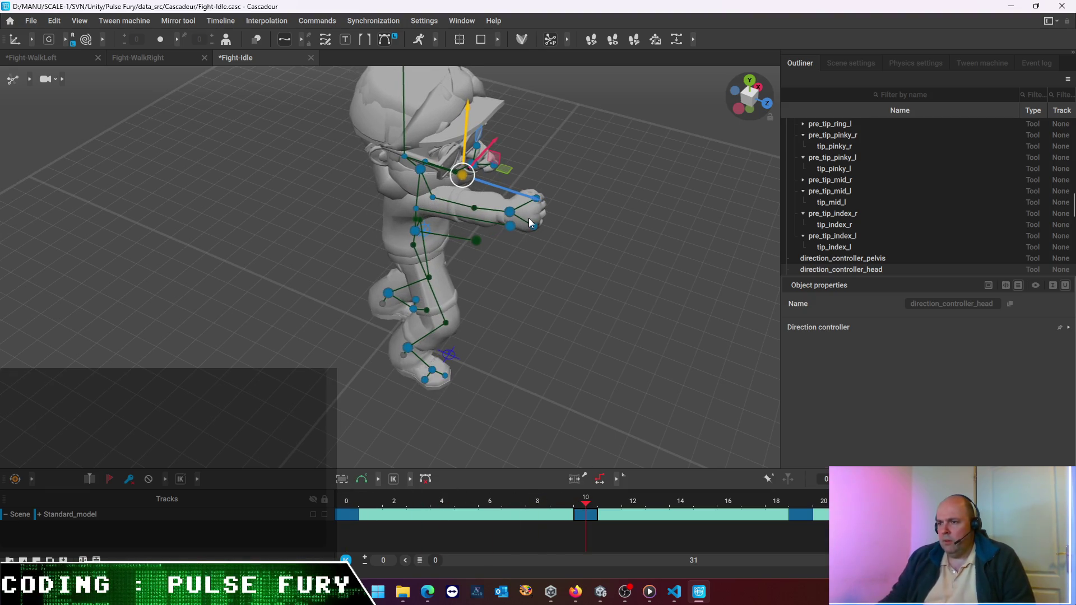
{"action": "left_click", "coordinate": [514, 214]}
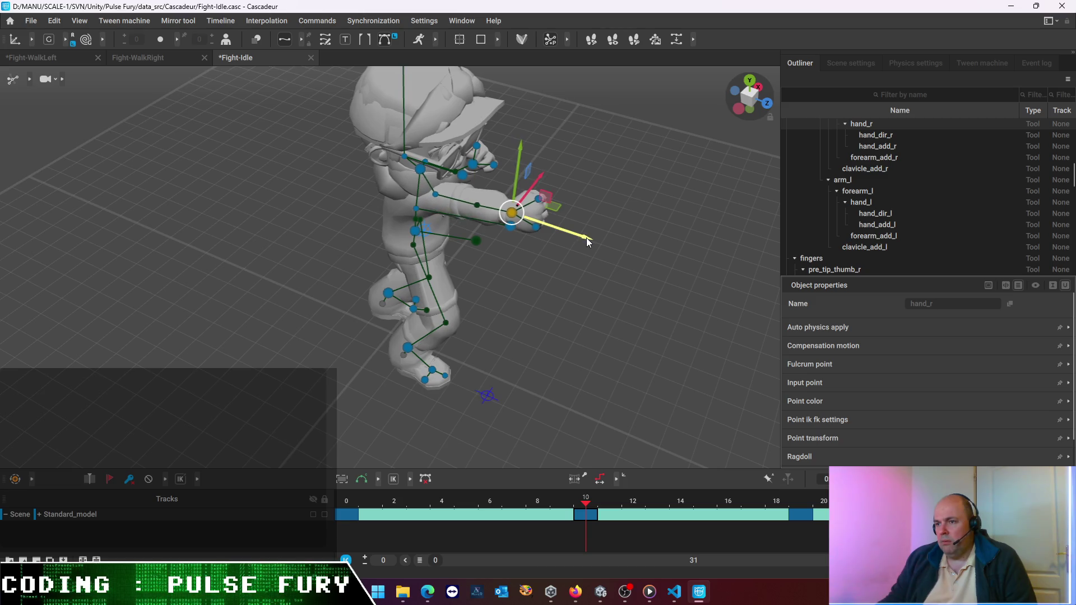
Try pushing the right hand forward and out, then undo the trial moves
{"action": "left_click_drag", "start_coordinate": [587, 238], "coordinate": [625, 253]}
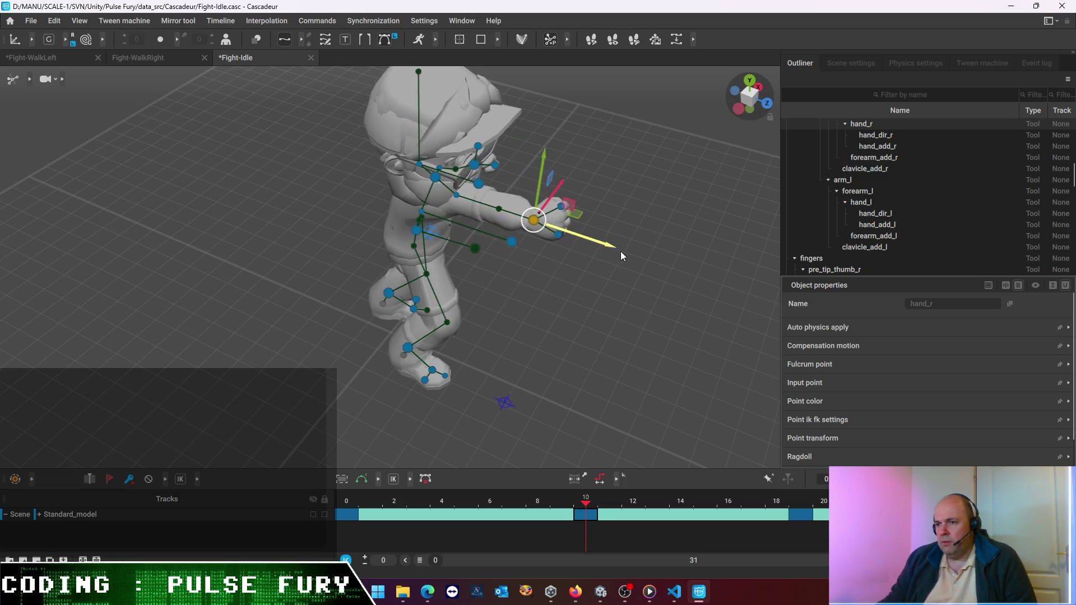
{"action": "left_click_drag", "start_coordinate": [626, 254], "coordinate": [729, 315]}
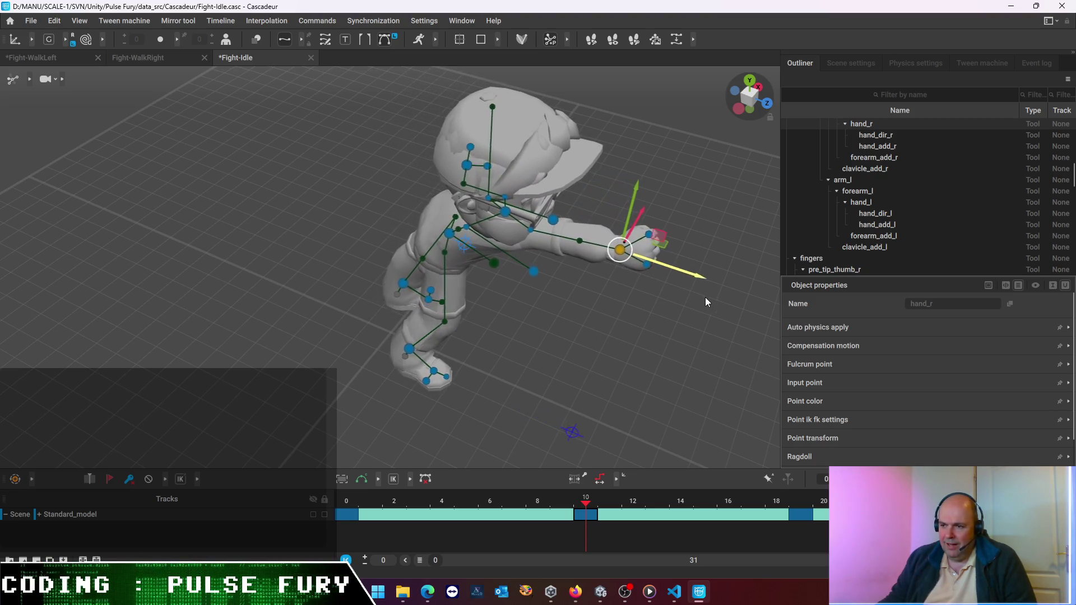
{"action": "left_click_drag", "start_coordinate": [729, 311], "coordinate": [696, 307]}
{"action": "key", "text": "ctrl+z"}
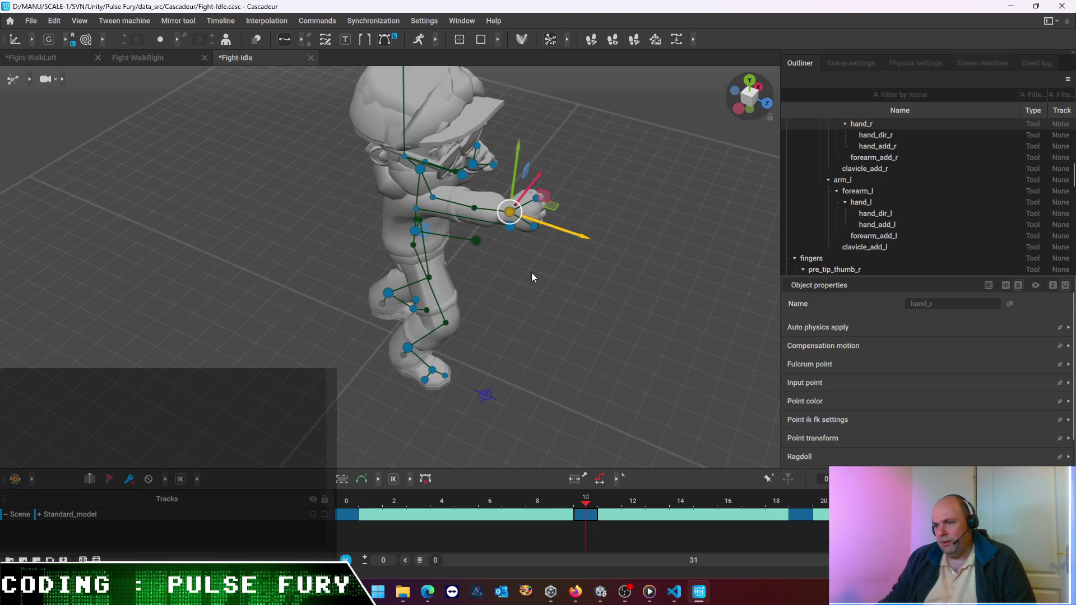
Orbit and switch to a side view of the character
{"action": "right_click_drag", "start_coordinate": [522, 329], "coordinate": [538, 333]}
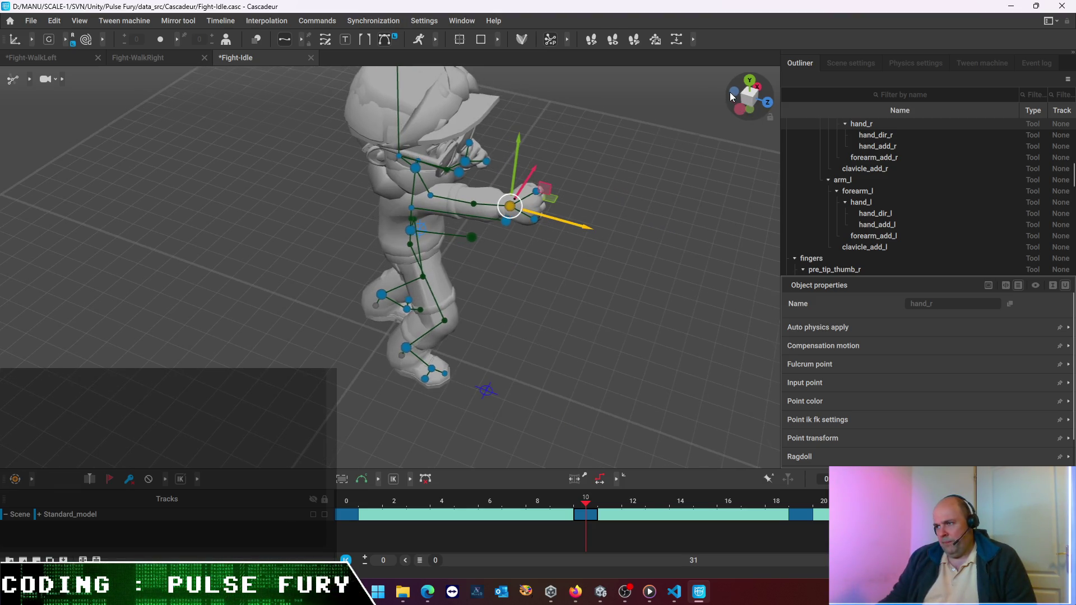
{"action": "left_click", "coordinate": [730, 92]}
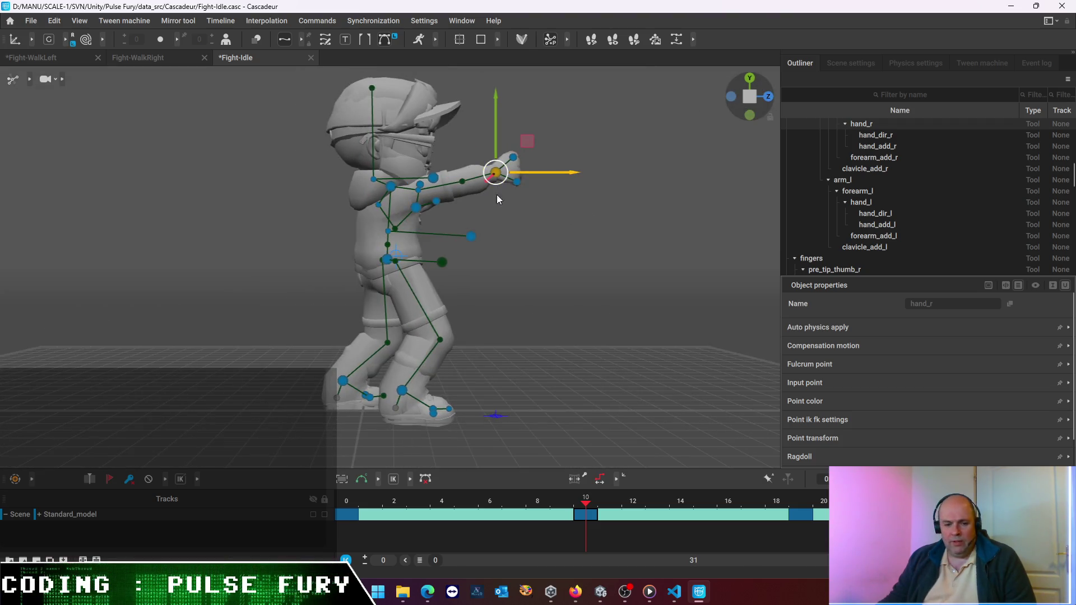
Raise the right hand slightly and tilt the head downward on frame 10
{"action": "left_click", "coordinate": [495, 126]}
{"action": "left_click_drag", "start_coordinate": [494, 127], "coordinate": [496, 130]}
{"action": "left_click", "coordinate": [395, 112]}
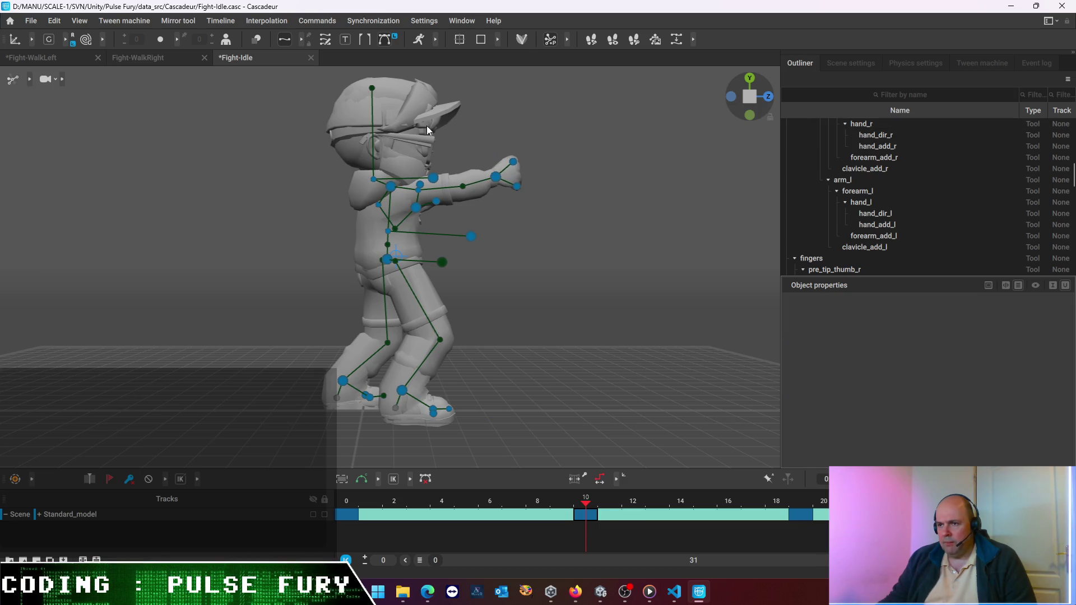
{"action": "left_click", "coordinate": [371, 178]}
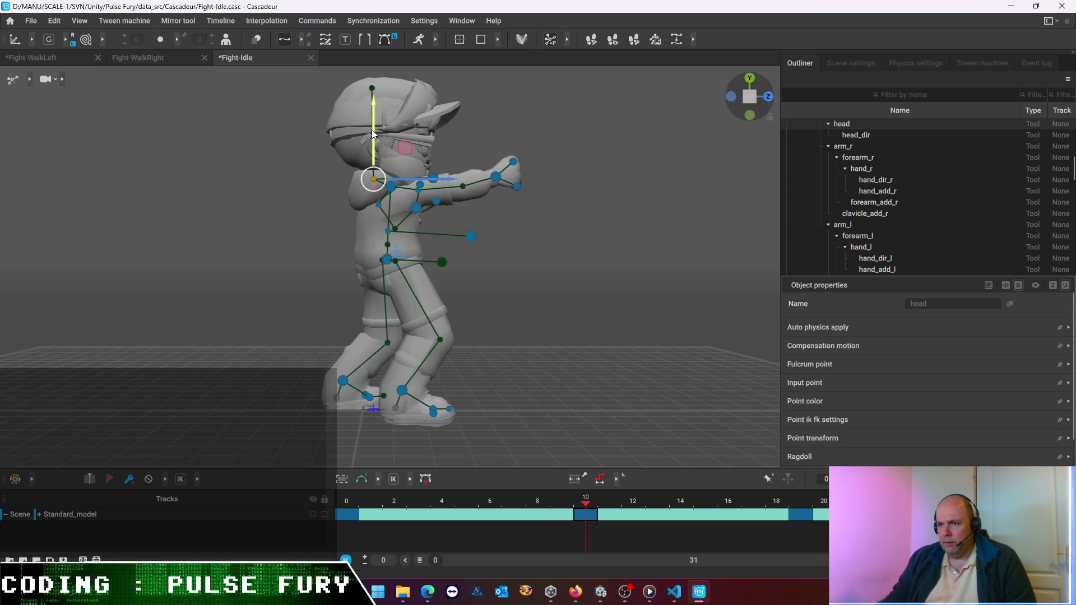
{"action": "left_click_drag", "start_coordinate": [373, 133], "coordinate": [372, 142]}
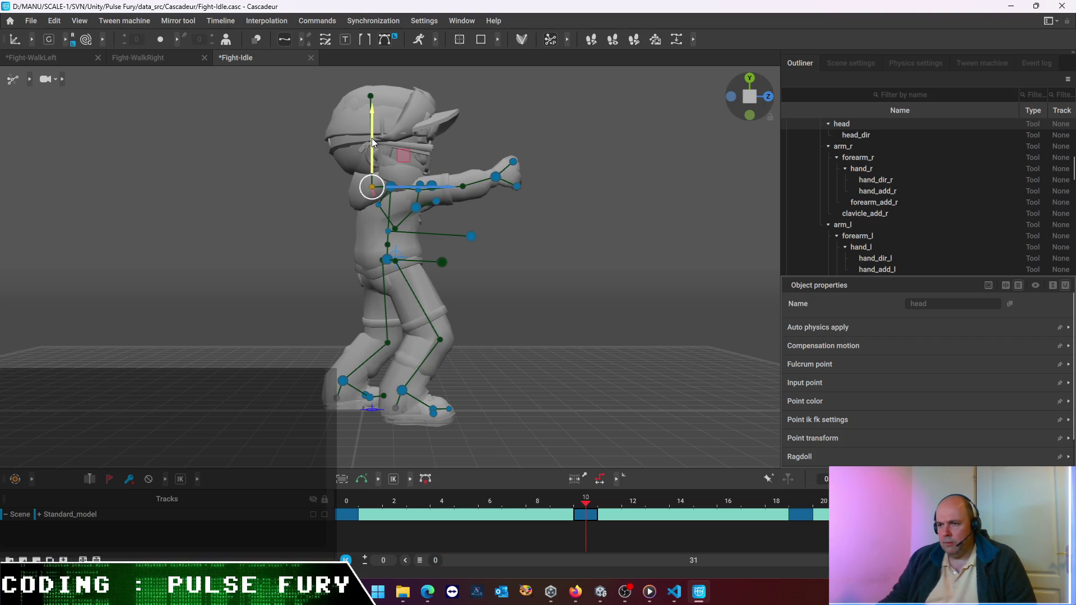
Scrub through the animation, play it back and orbit to a front view
{"action": "left_click", "coordinate": [419, 501]}
{"action": "mouse_move", "coordinate": [420, 501]}
{"action": "left_mouse_down"}
{"action": "mouse_move", "coordinate": [780, 501]}
{"action": "mouse_move", "coordinate": [276, 542]}
{"action": "left_mouse_up"}
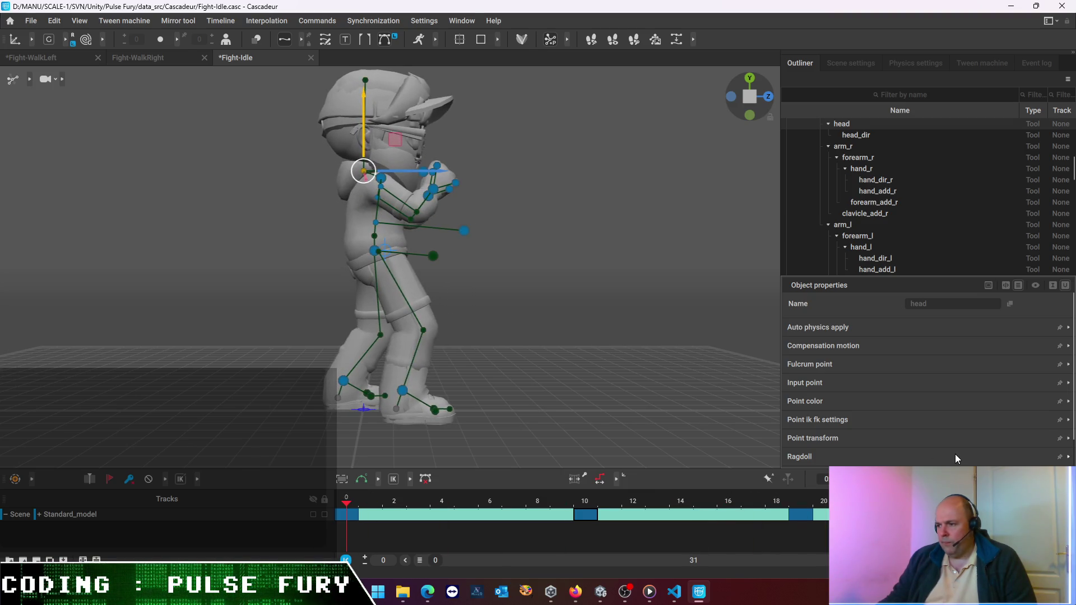
{"action": "key", "text": "space"}
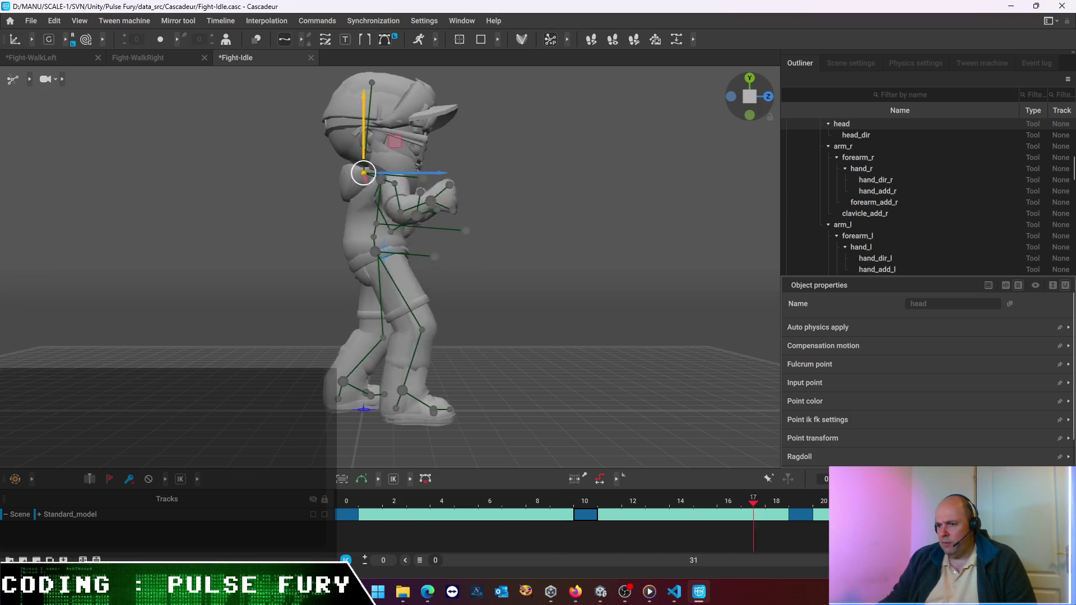
{"action": "right_click_drag", "start_coordinate": [557, 305], "coordinate": [388, 310]}
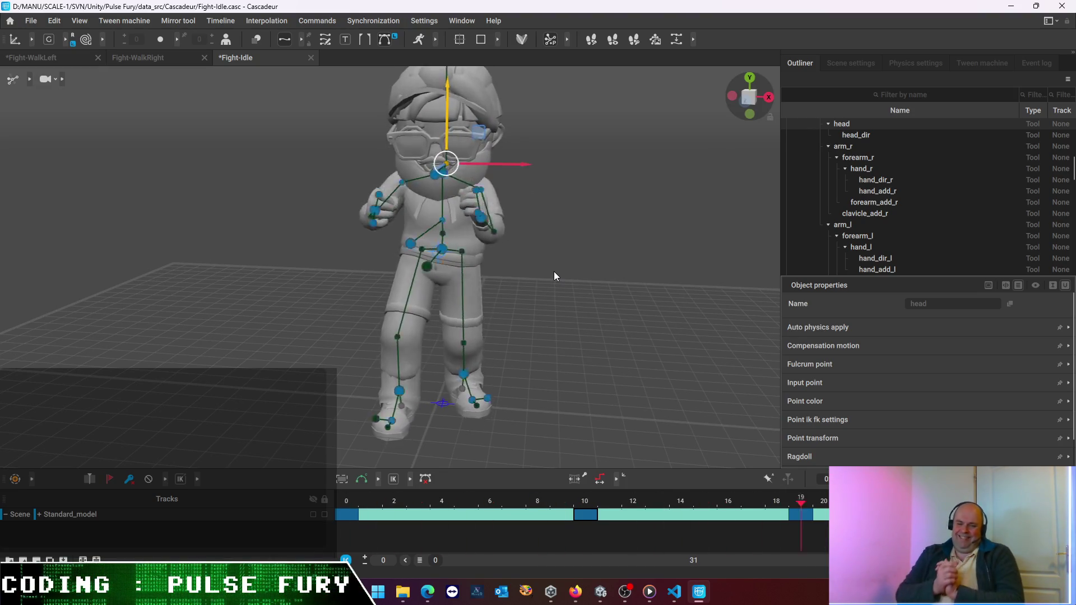
Orbit around the character while the guard animation plays
{"action": "mouse_move", "coordinate": [545, 267]}
{"action": "right_mouse_down"}
{"action": "mouse_move", "coordinate": [382, 225]}
{"action": "mouse_move", "coordinate": [238, 216]}
{"action": "mouse_move", "coordinate": [656, 225]}
{"action": "right_mouse_up"}
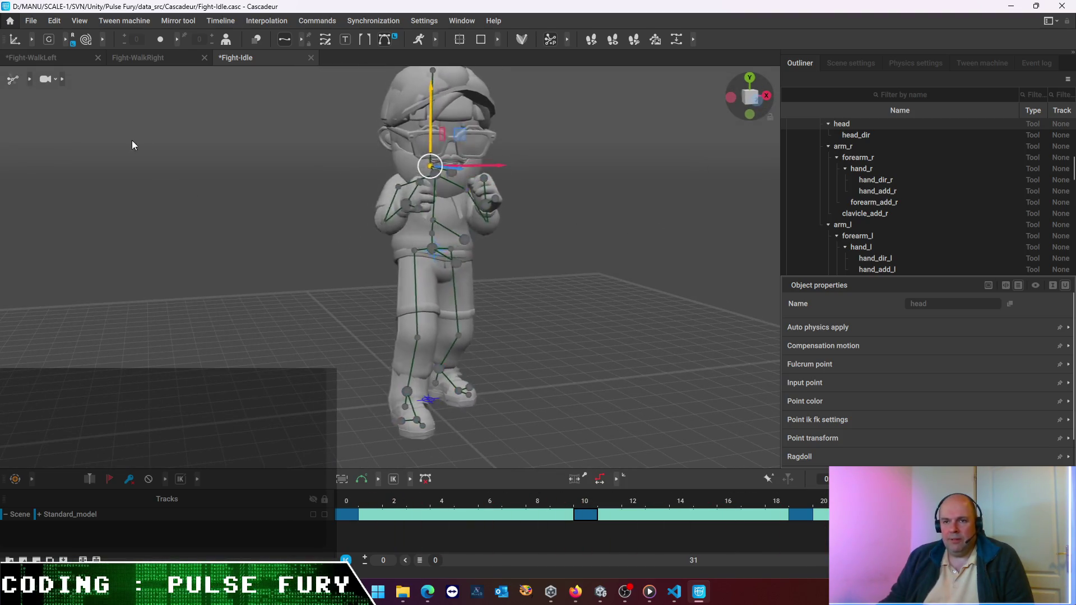
Save the scene, then start an Export Fbx/Dae with the Animation preset
{"action": "left_click", "coordinate": [30, 22]}
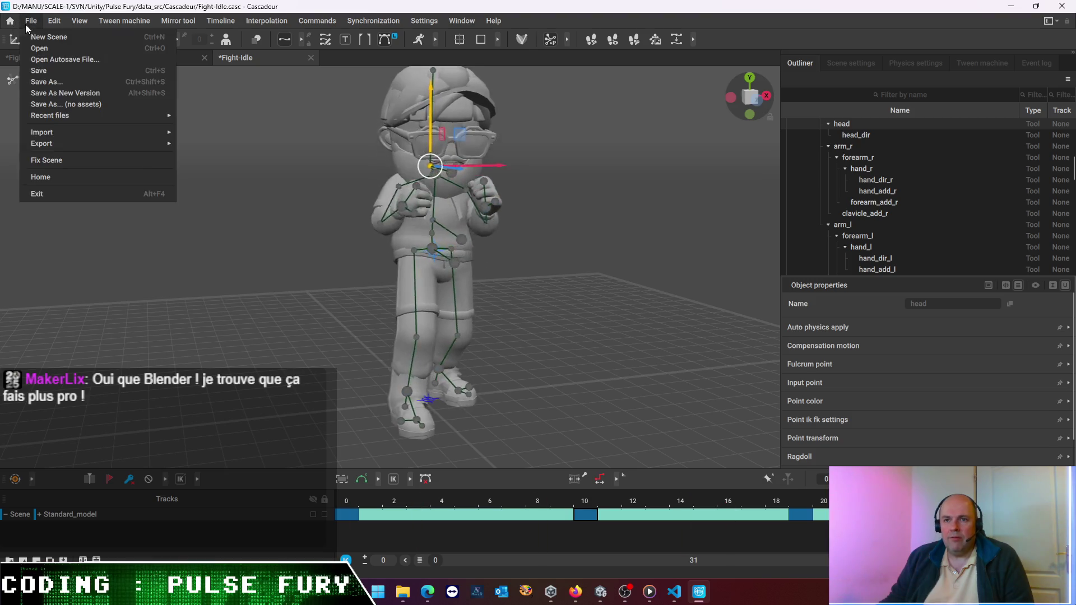
{"action": "left_click", "coordinate": [42, 71]}
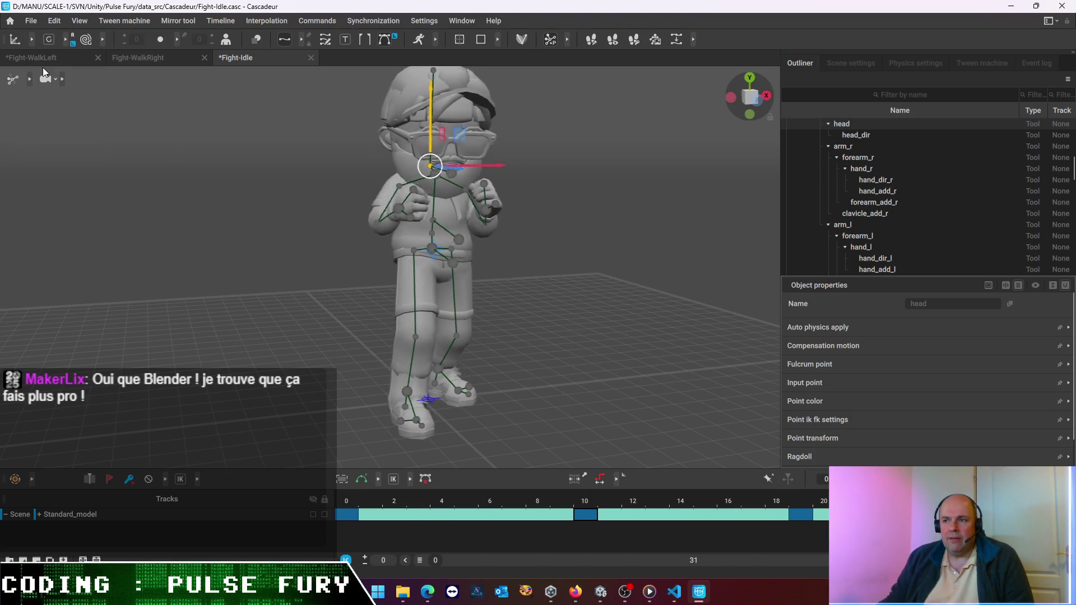
{"action": "left_click", "coordinate": [30, 22]}
{"action": "mouse_move", "coordinate": [42, 144]}
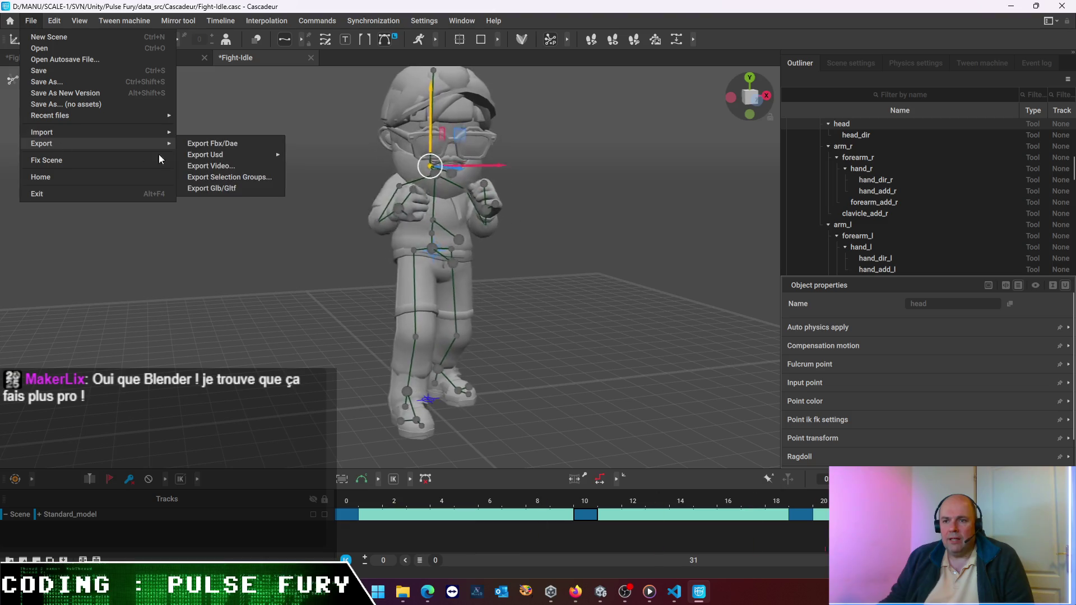
{"action": "left_click", "coordinate": [203, 144]}
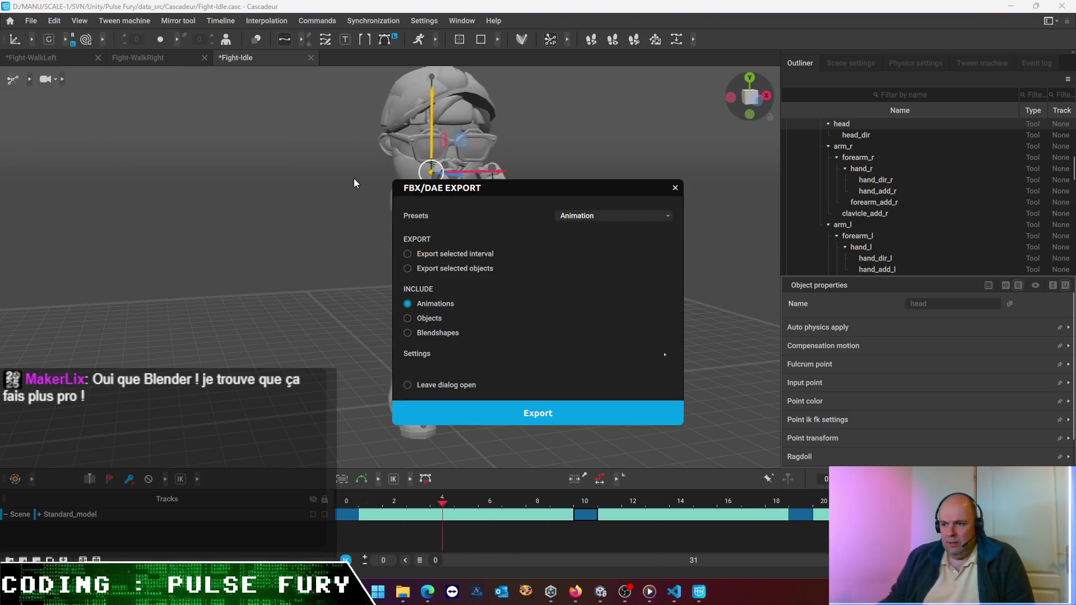
{"action": "left_click", "coordinate": [518, 416]}
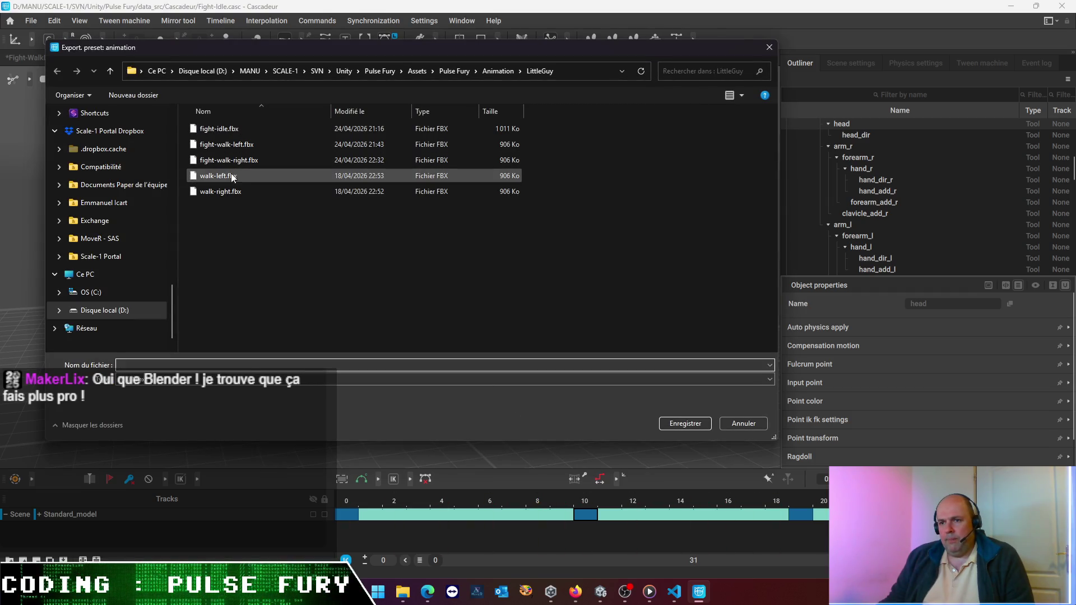
Name the export fight-punch-right.fbx, starting from fight-idle.fbx, and save it
{"action": "left_click", "coordinate": [227, 130]}
{"action": "double_click", "coordinate": [134, 364]}
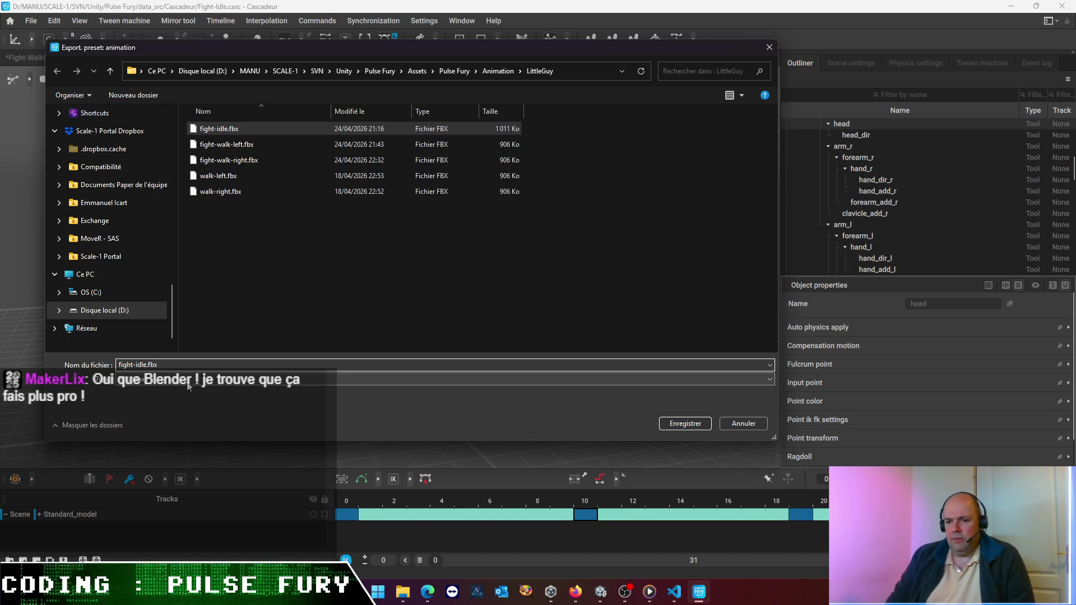
{"action": "key", "text": "BackSpace"}
{"action": "key", "text": "BackSpace"}
{"action": "type", "text": "punch"}
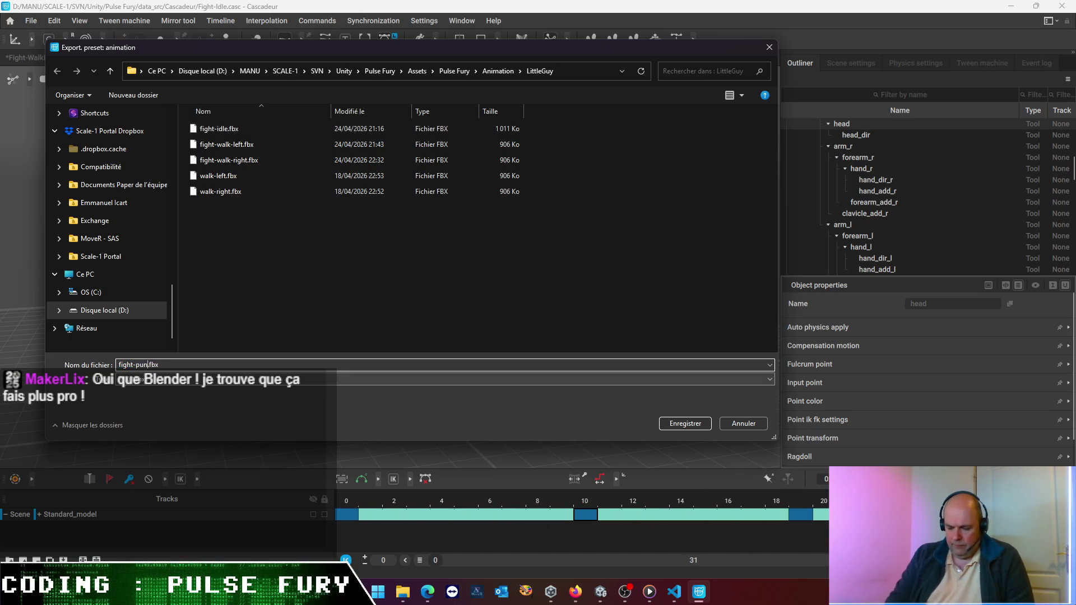
{"action": "type", "text": "-right"}
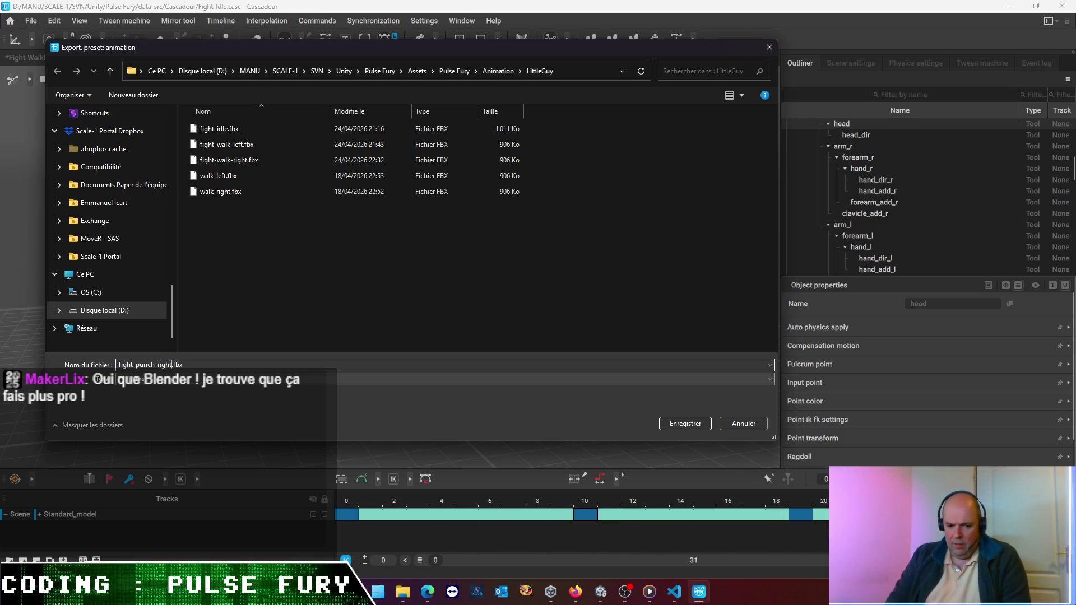
{"action": "key", "text": "Return"}
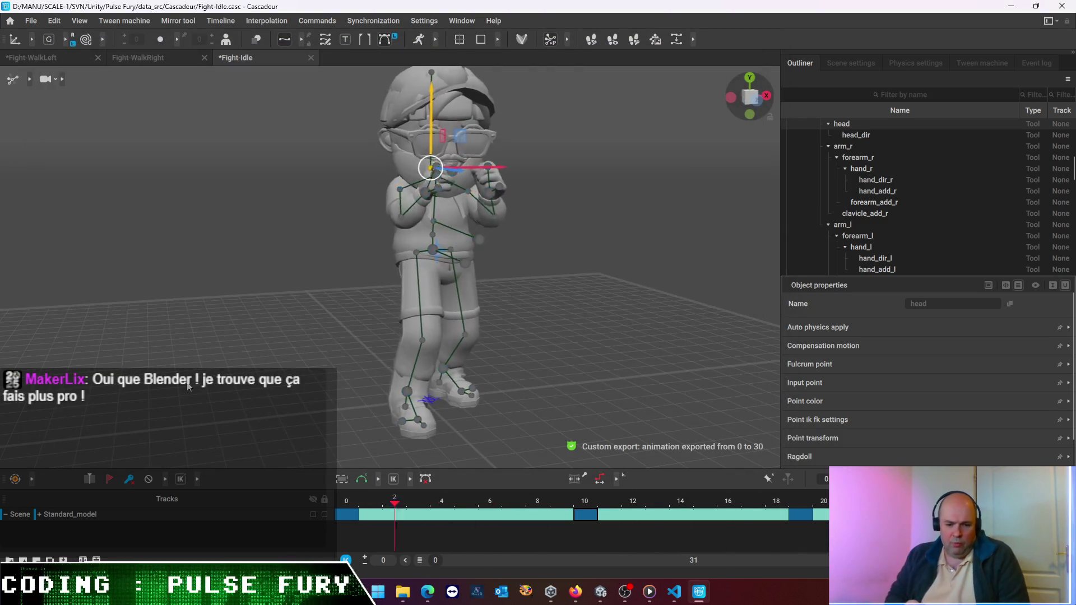
Play back the finished animation, step through keys and stop on frame 19
{"action": "key", "text": "space"}
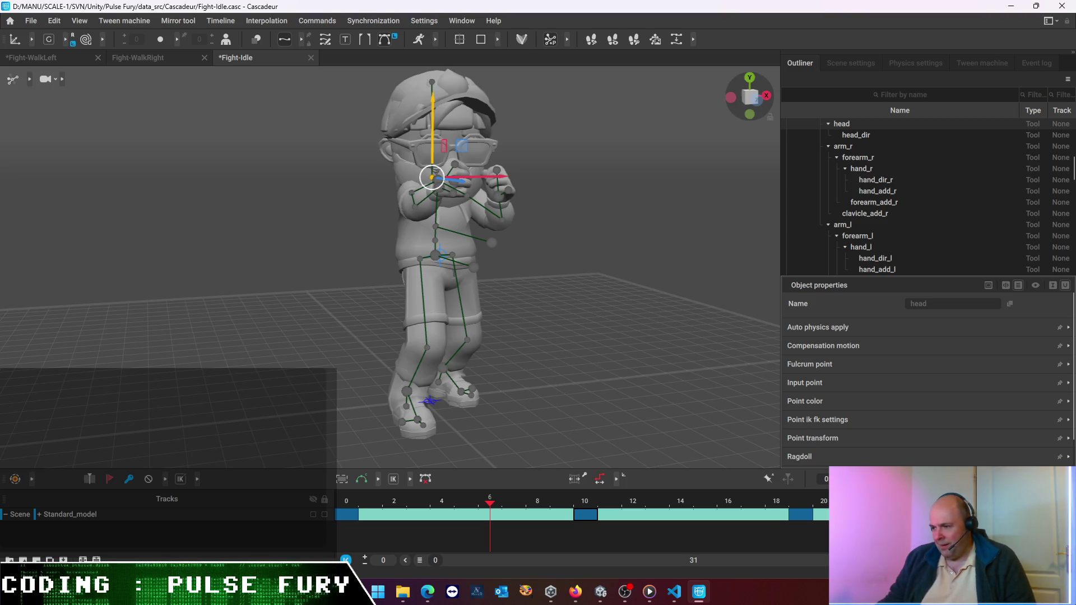
{"action": "key", "text": "Left"}
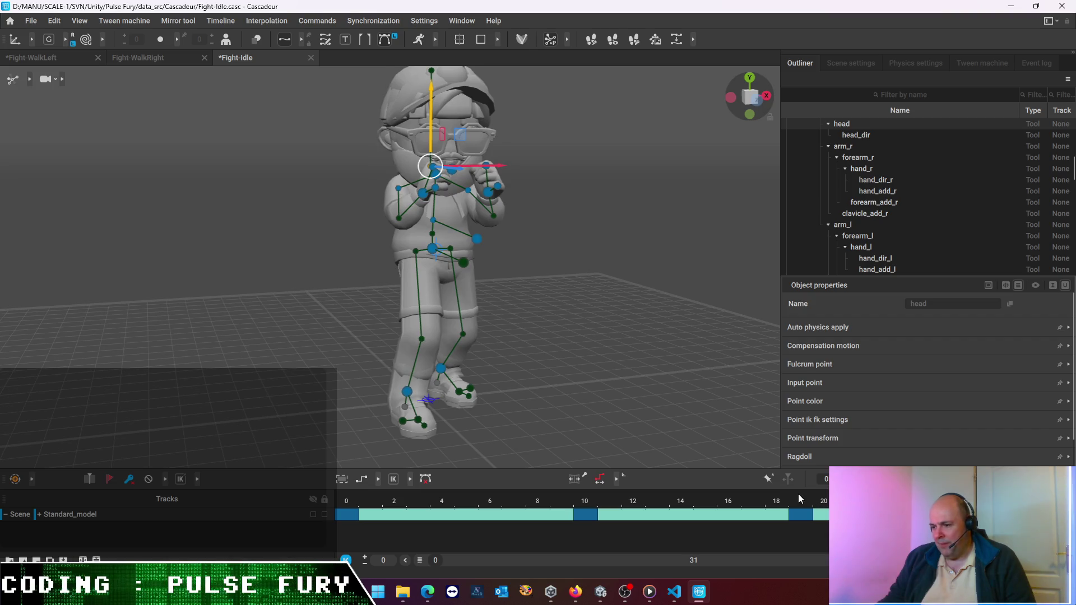
{"action": "left_click", "coordinate": [799, 499]}
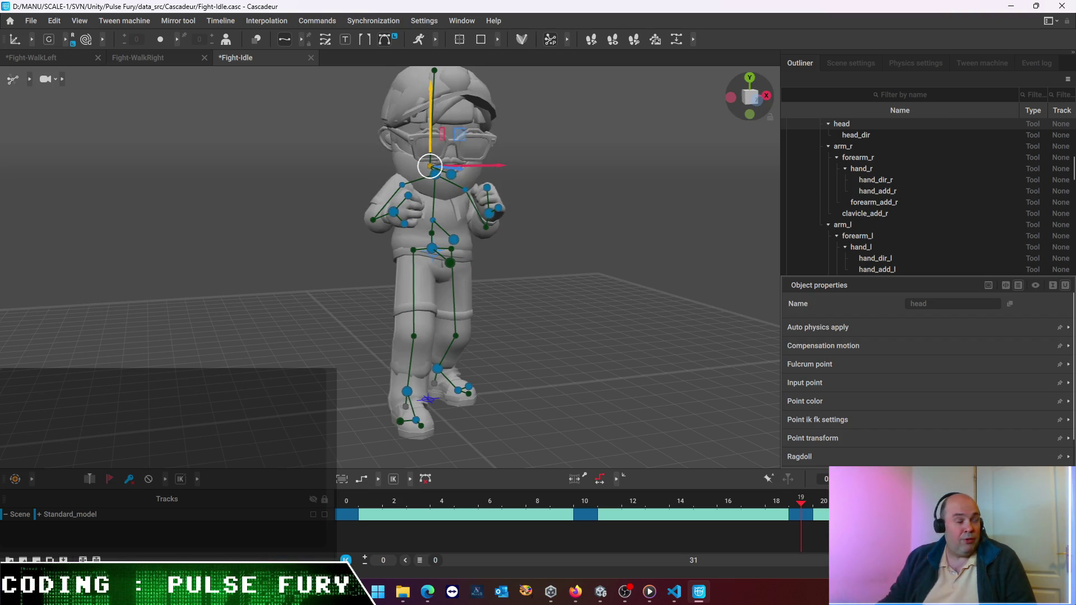